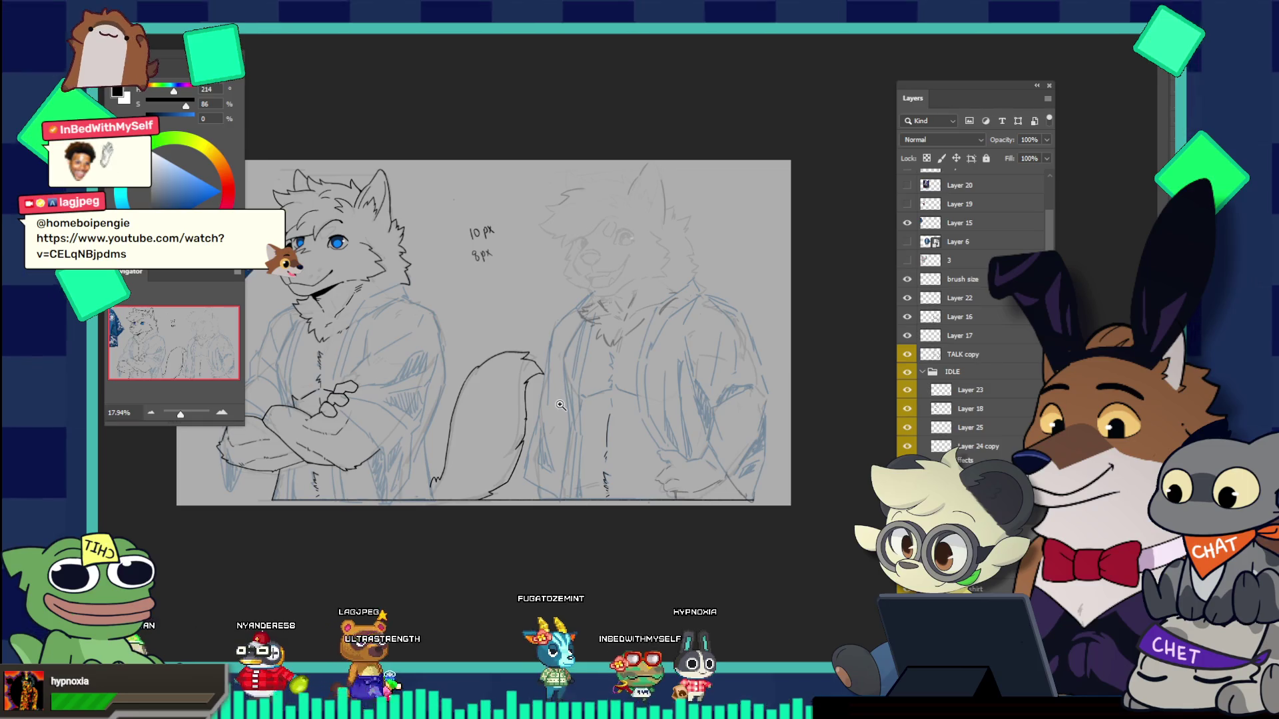
Step: Zoom out twice to show more of the wolf sketch and the shirt reference, then exit full-screen
alt+click(529, 387)
alt+click(530, 387)
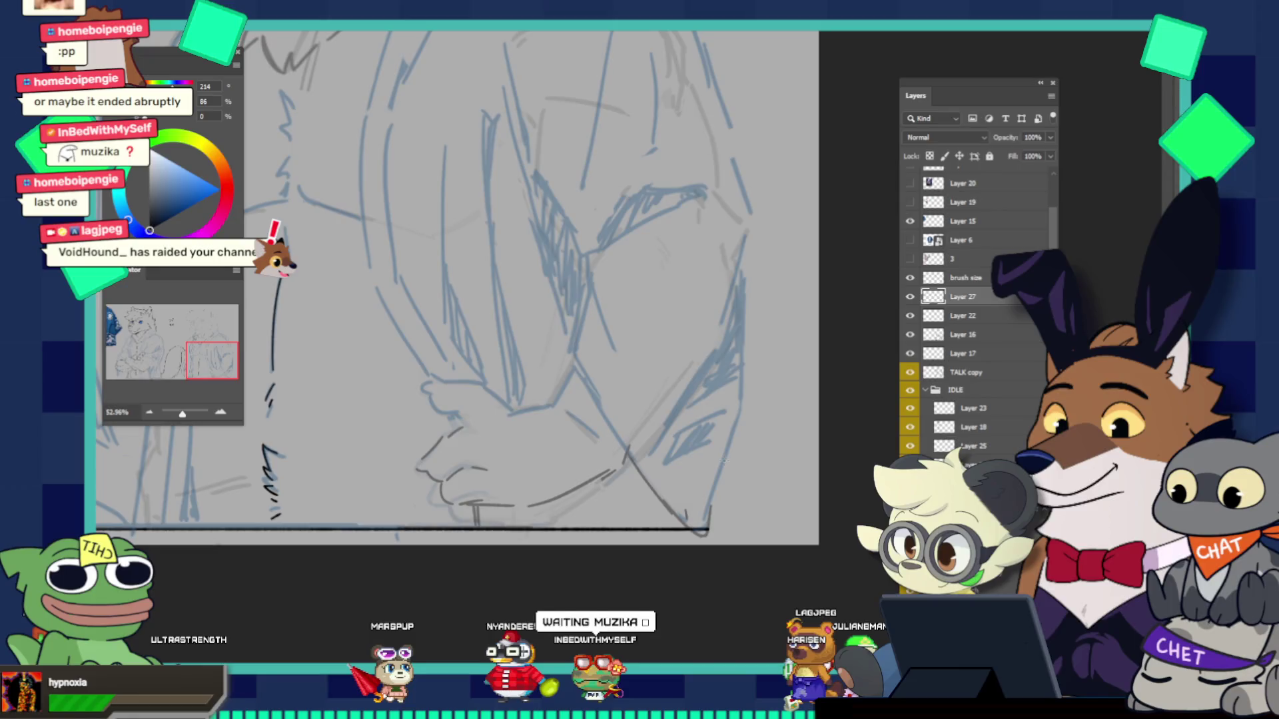
key(Escape)
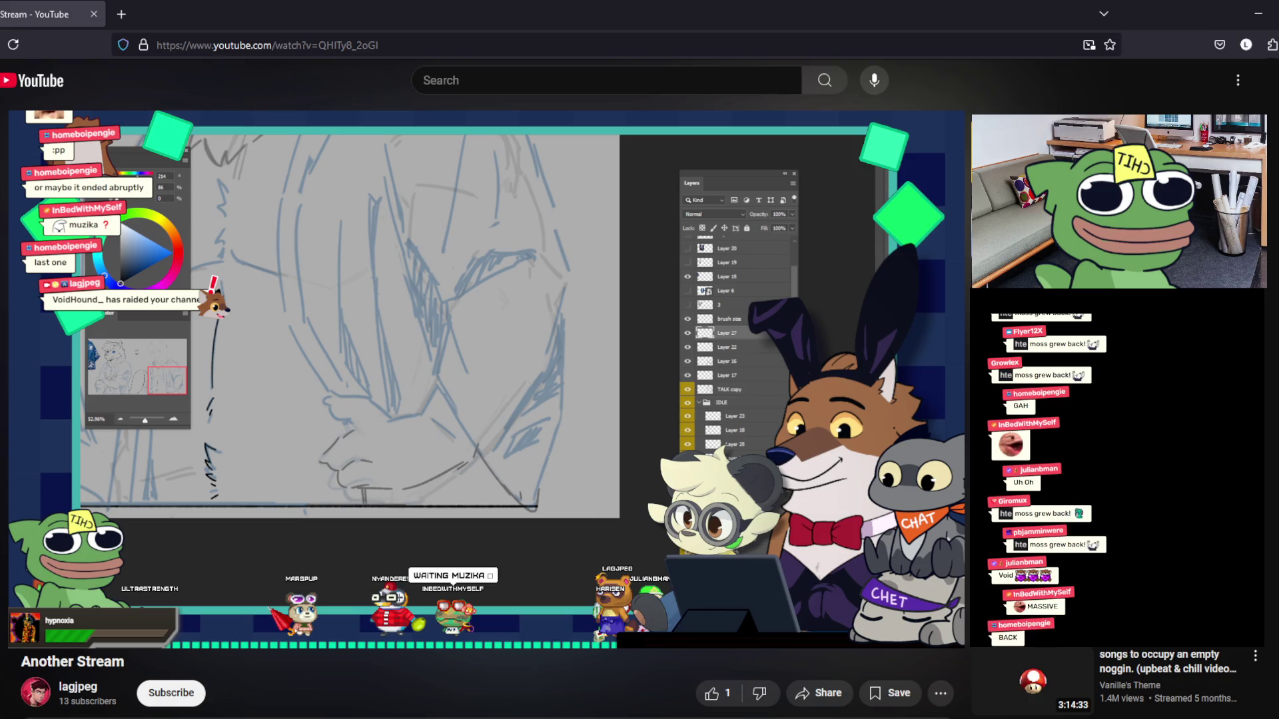
Step: Return the YouTube stream video to full-screen with the F key
key(f)
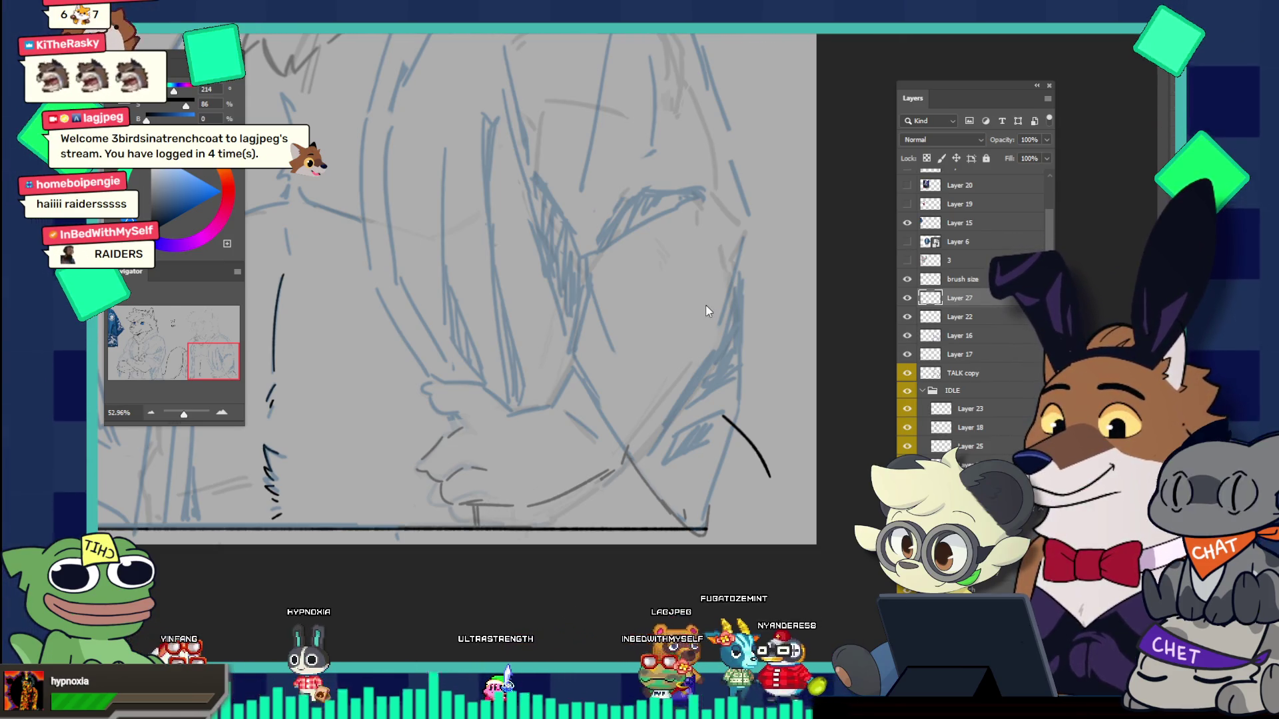
Step: Zoom out to see the whole drawing, then zoom back in slightly on the wolf sketch
mouse_move(705, 305)
mouse_down()
mouse_move(499, 274)
mouse_move(543, 354)
mouse_move(515, 328)
mouse_up()
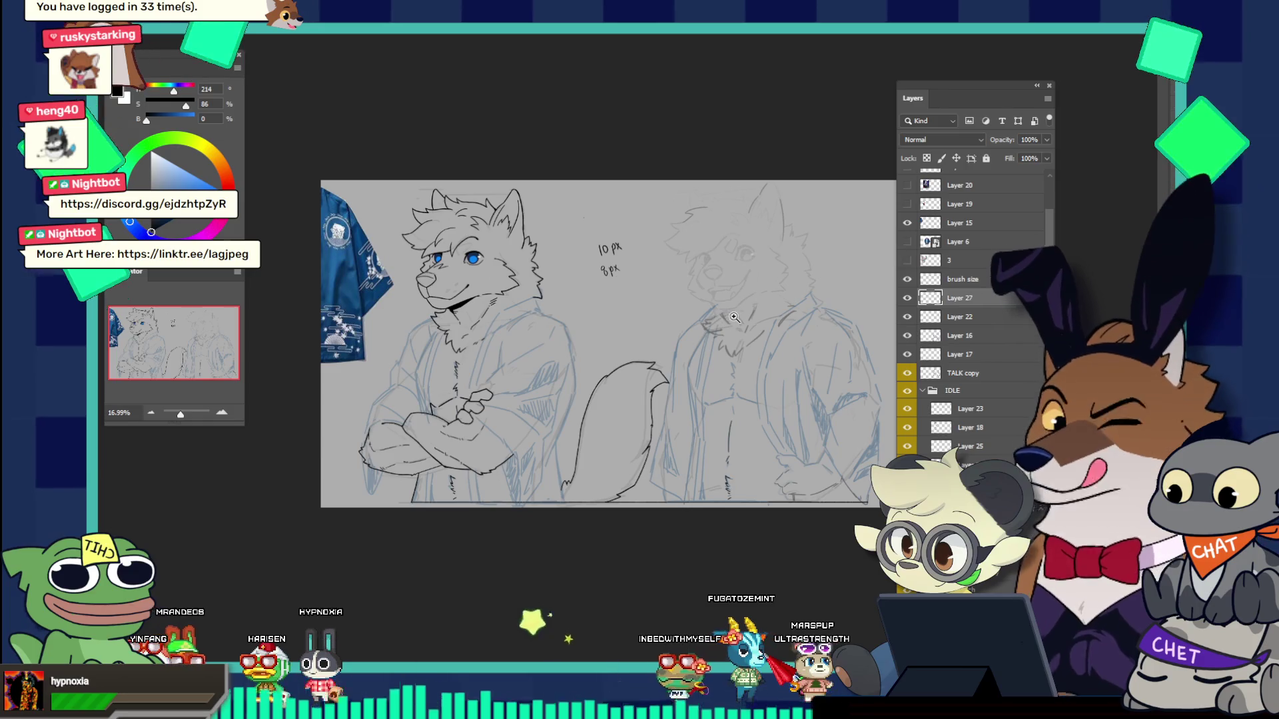
drag(689, 299, 772, 307)
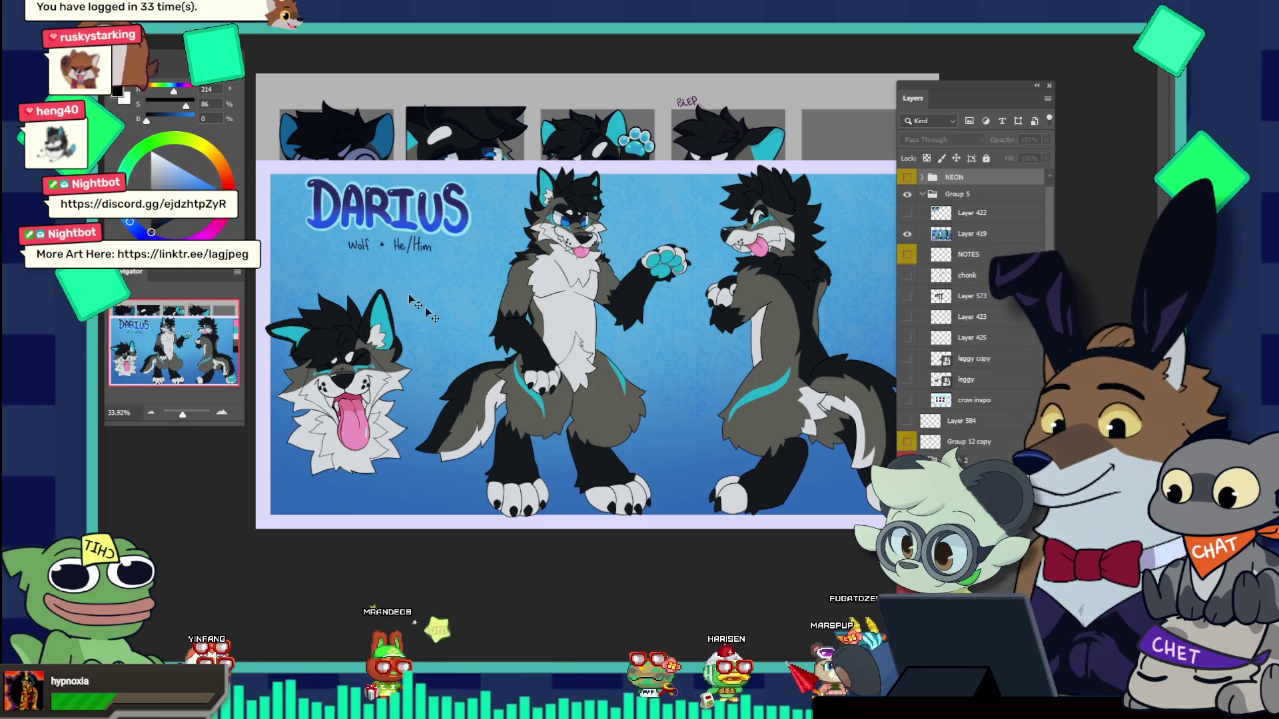
Step: Hide the Darius reference sheet layers and zoom out to view the whole emote grid
click(971, 233)
click(907, 234)
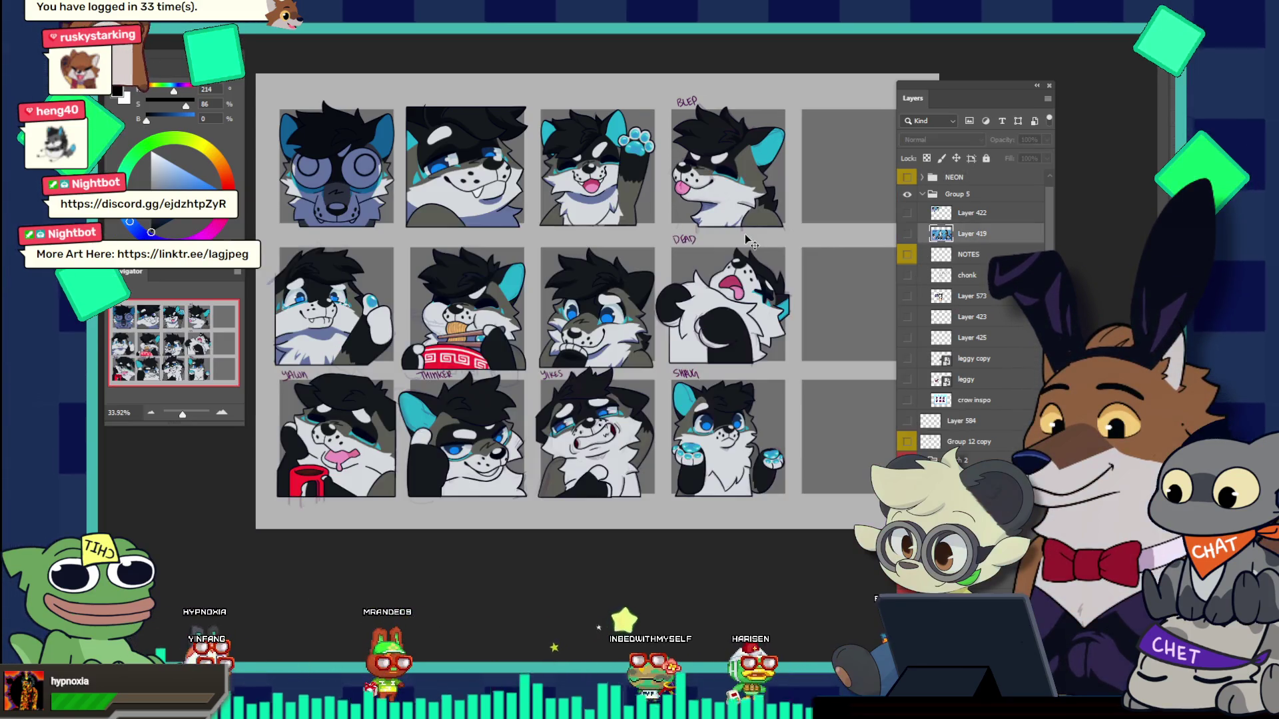
drag(745, 240, 704, 221)
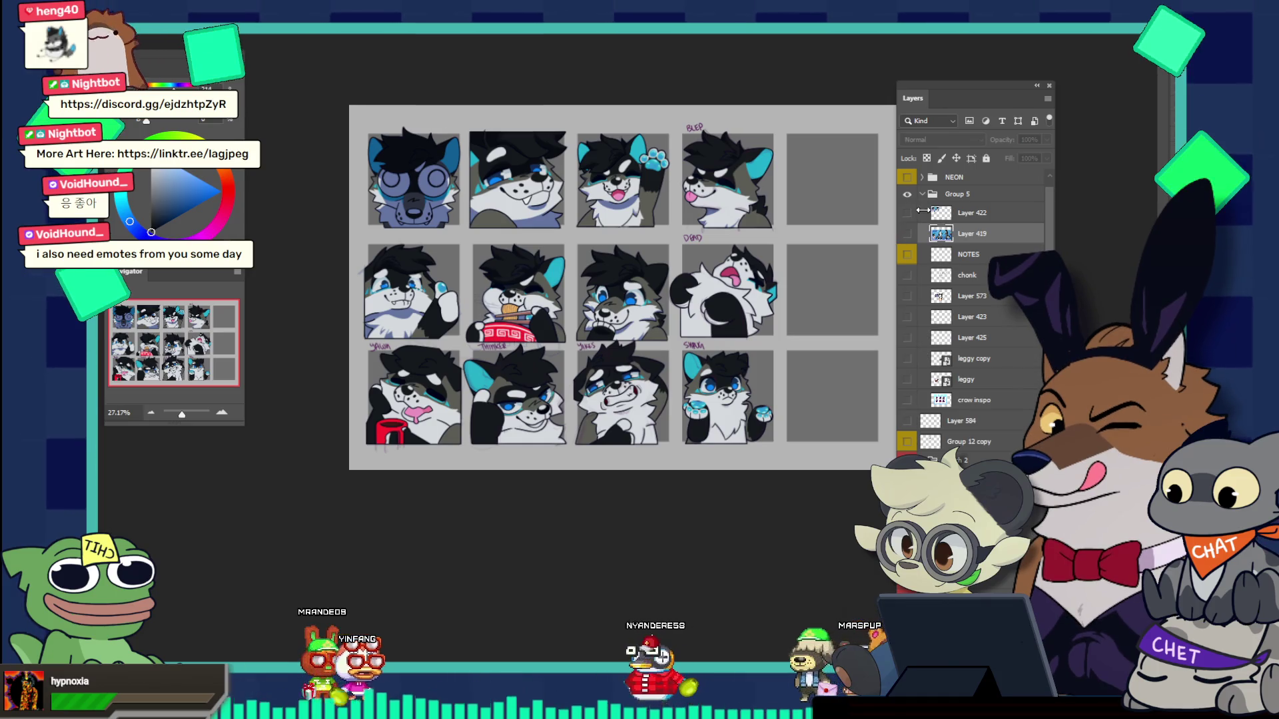
Step: Show the NEON group's extra emotes, look over the sheet, then switch back to the sketch document
click(906, 177)
scroll(785, 273, down, 3)
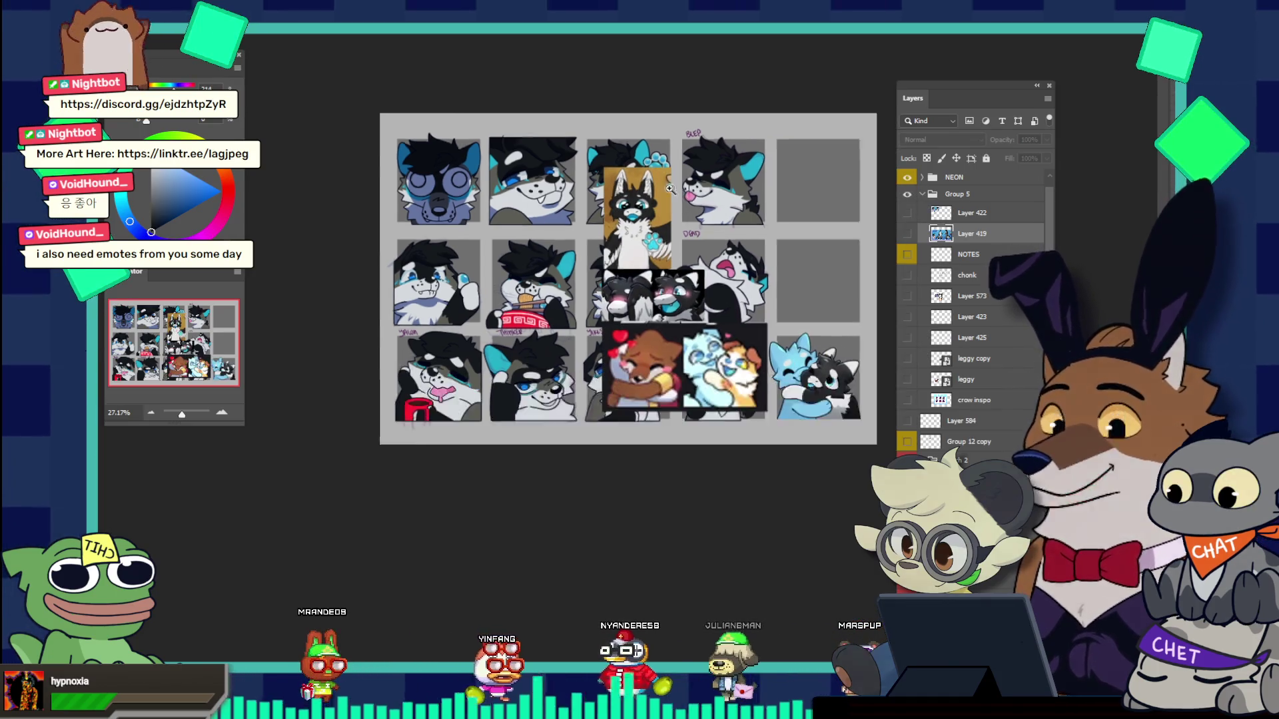
scroll(785, 273, up, 1)
scroll(746, 313, up, 3)
scroll(707, 358, up, 1)
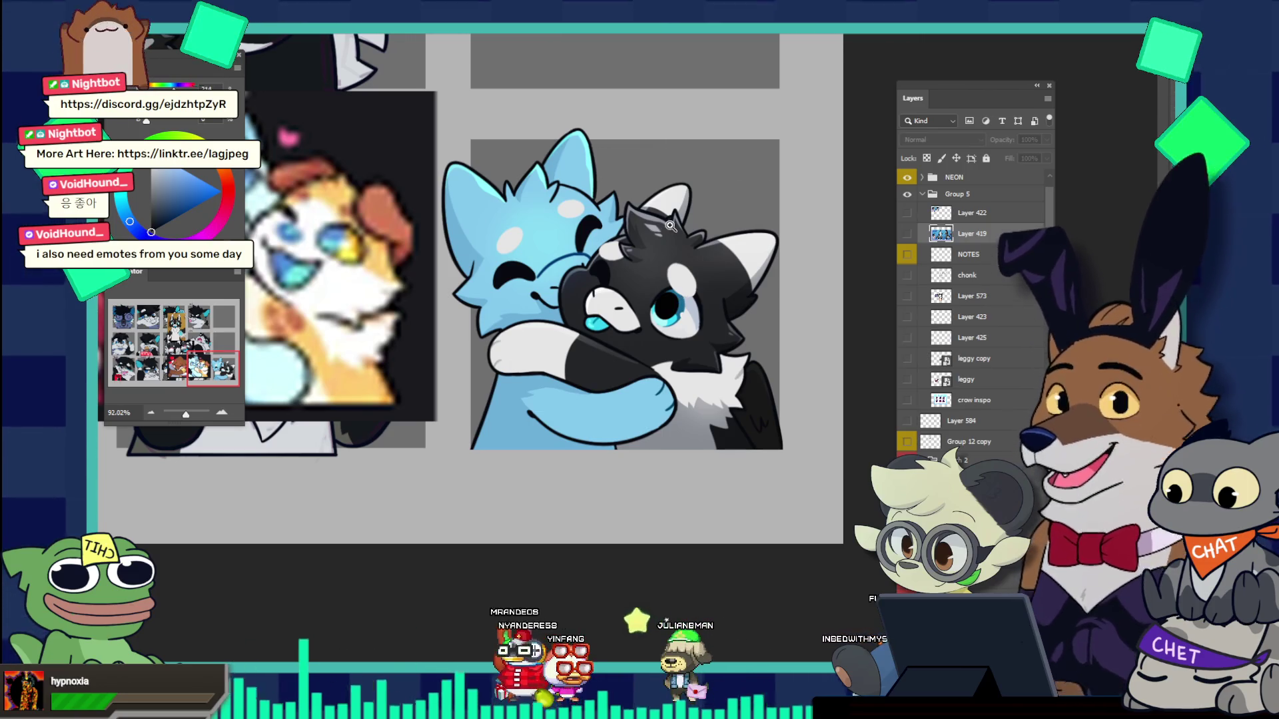
scroll(670, 226, down, 2)
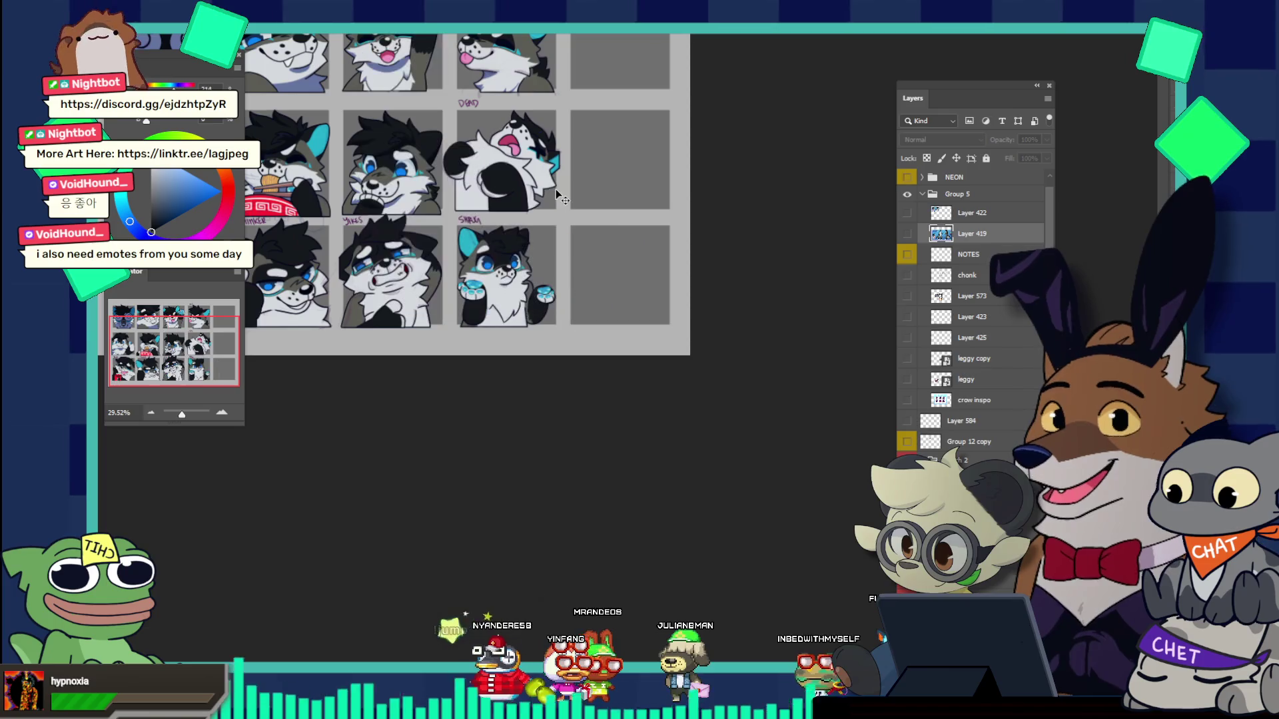
scroll(562, 239, down, 2)
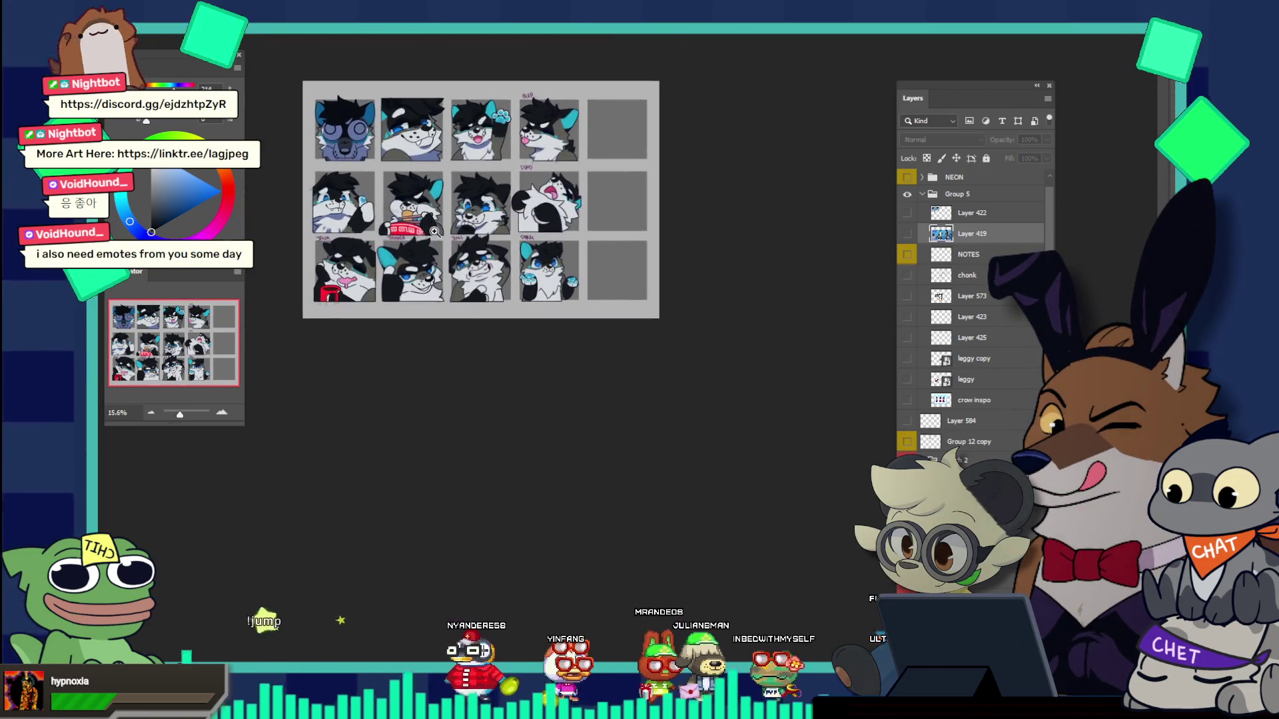
scroll(435, 231, up, 1)
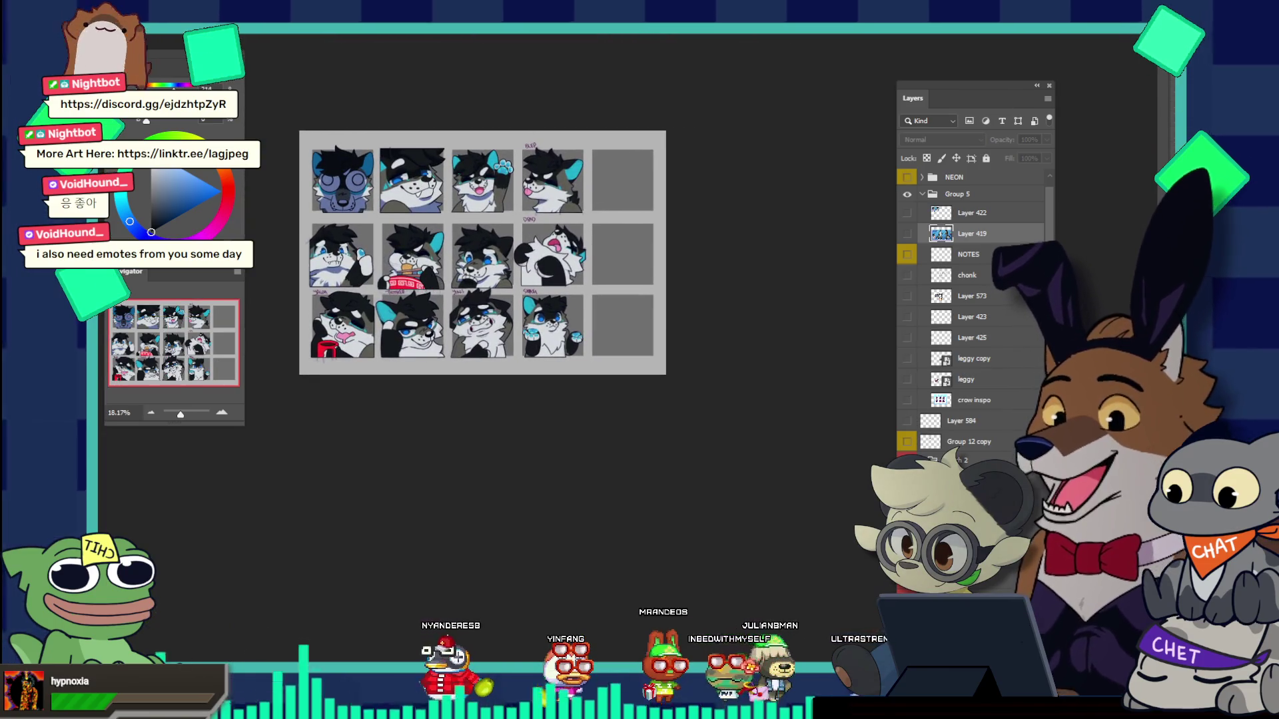
key(ctrl+Tab)
scroll(502, 219, down, 1)
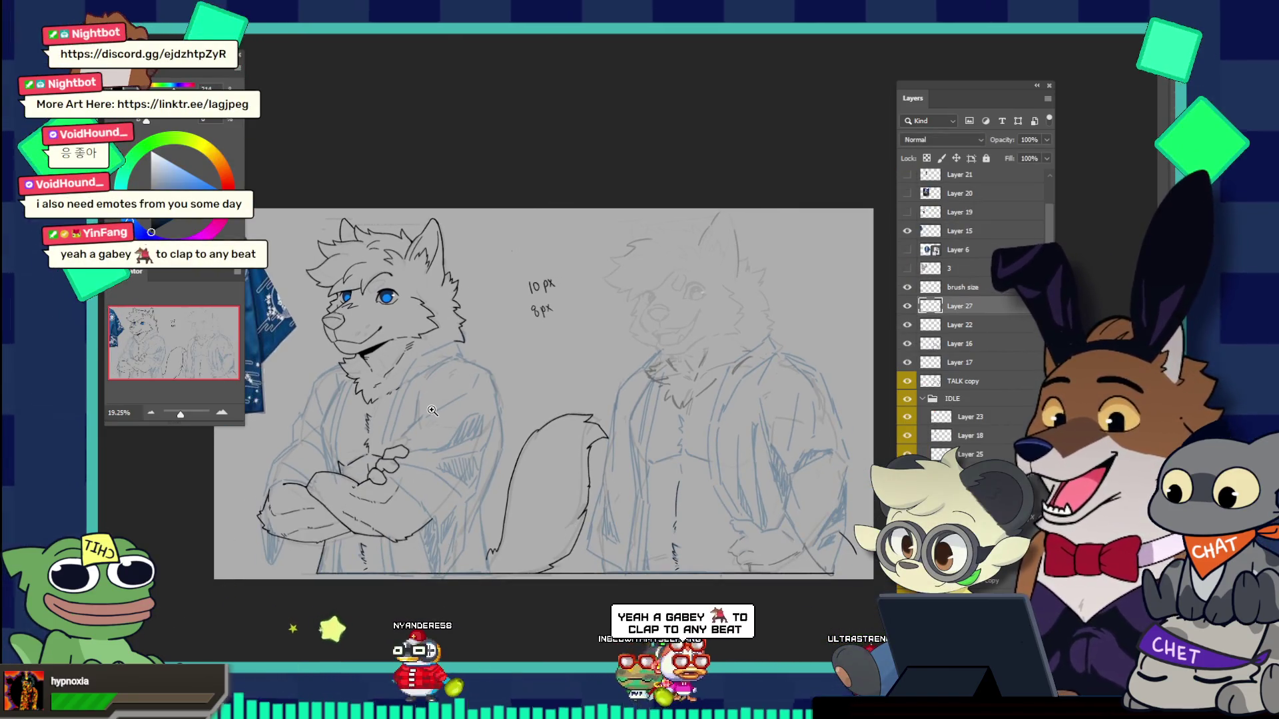
Step: Scroll the sketch view, then switch to the emote sheet document with Ctrl+Tab
scroll(436, 362, down, 1)
scroll(580, 378, down, 1)
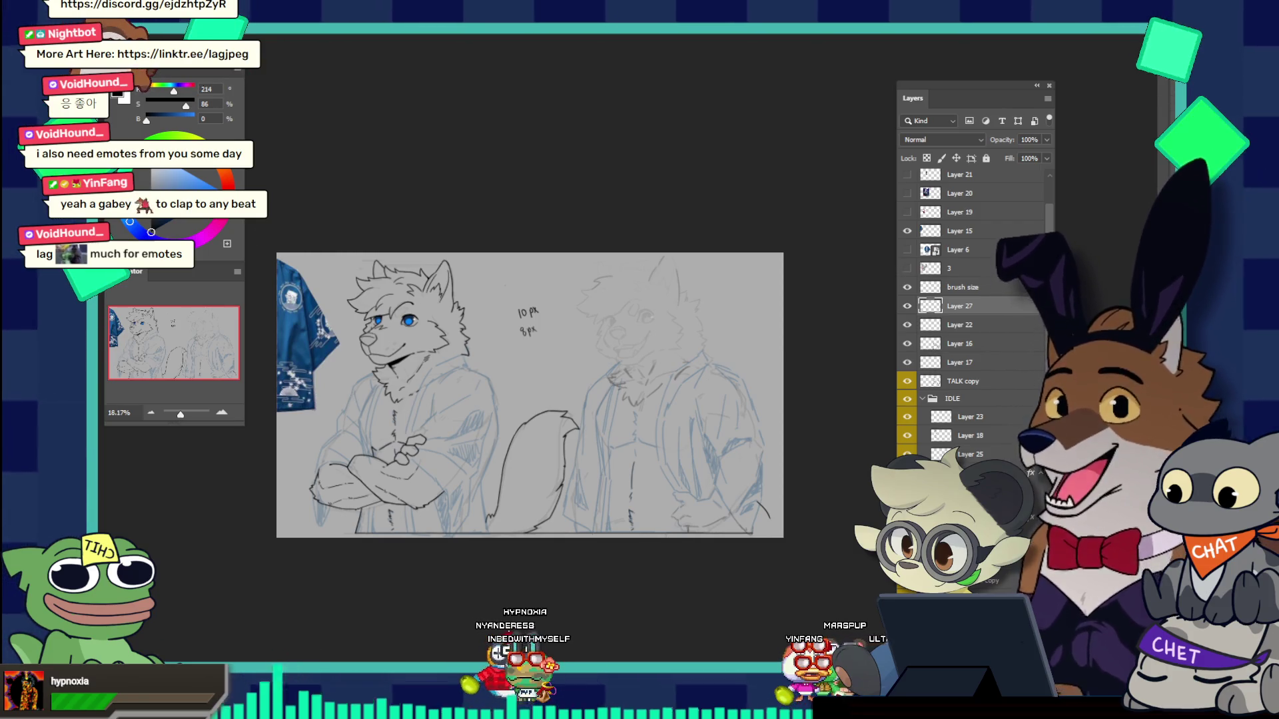
key(ctrl+Tab)
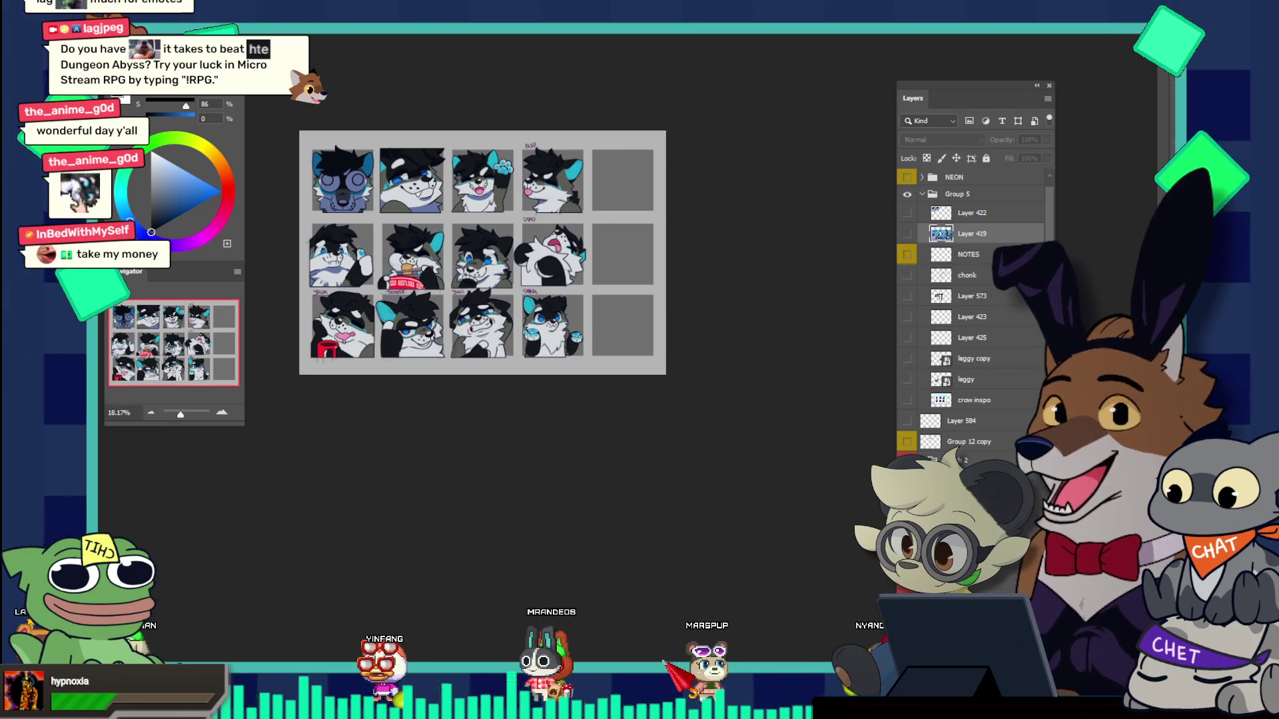
Step: Go back to the wolf sketch document and zoom in on the right-hand wolf figure
click(344, 34)
scroll(594, 495, down, 1)
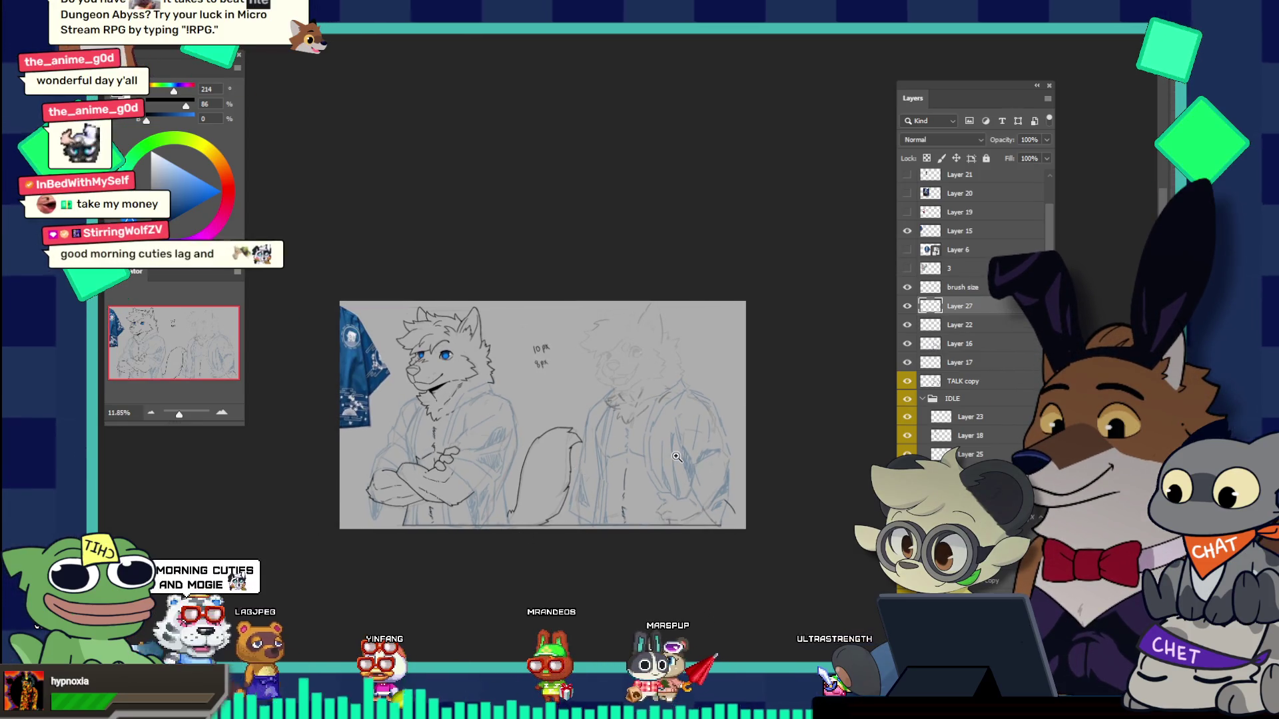
scroll(705, 490, up, 1)
scroll(705, 490, up, 2)
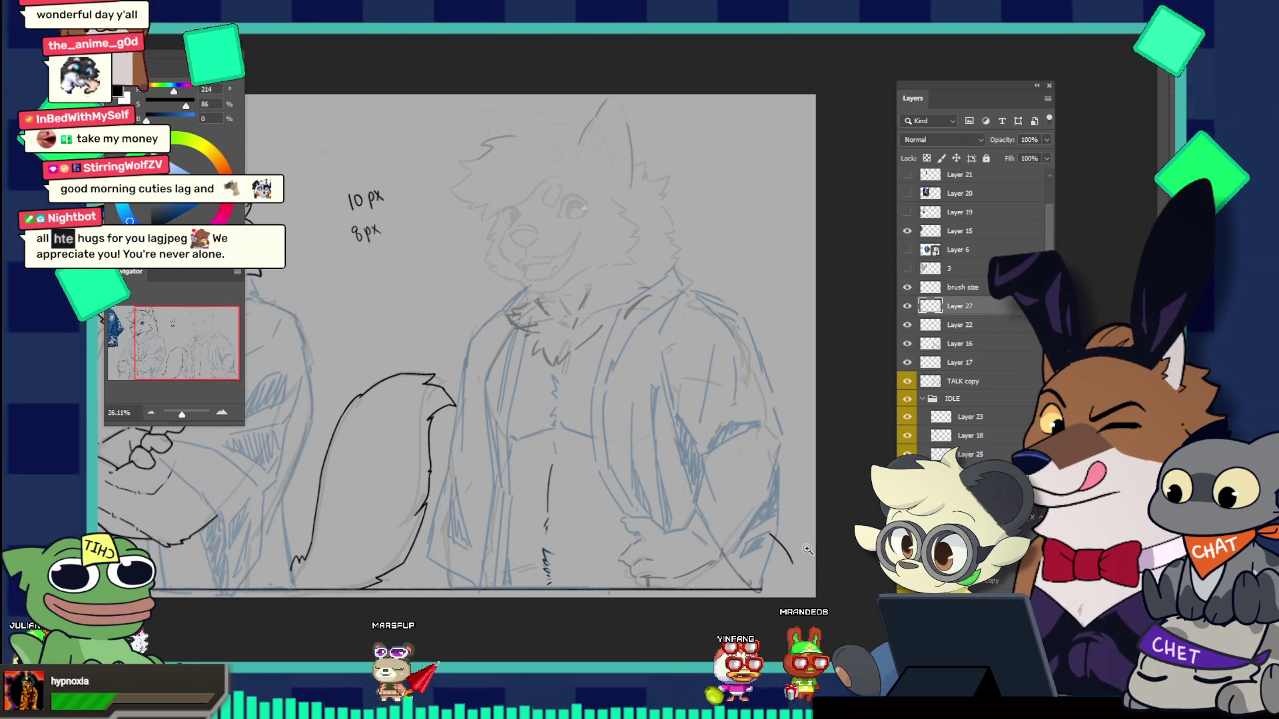
drag(807, 549, 868, 495)
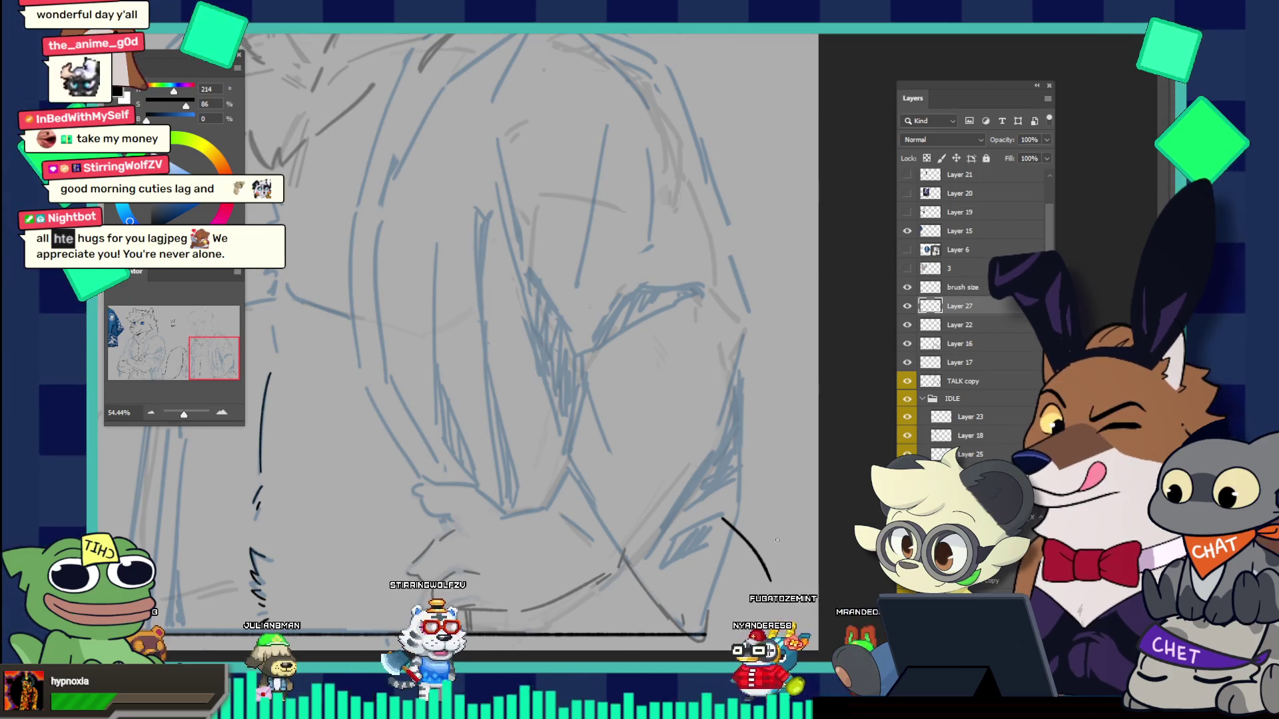
Step: Try a short curved stroke at the right figure's lower edge, undo it, and zoom out
drag(764, 559, 799, 550)
key(ctrl+z)
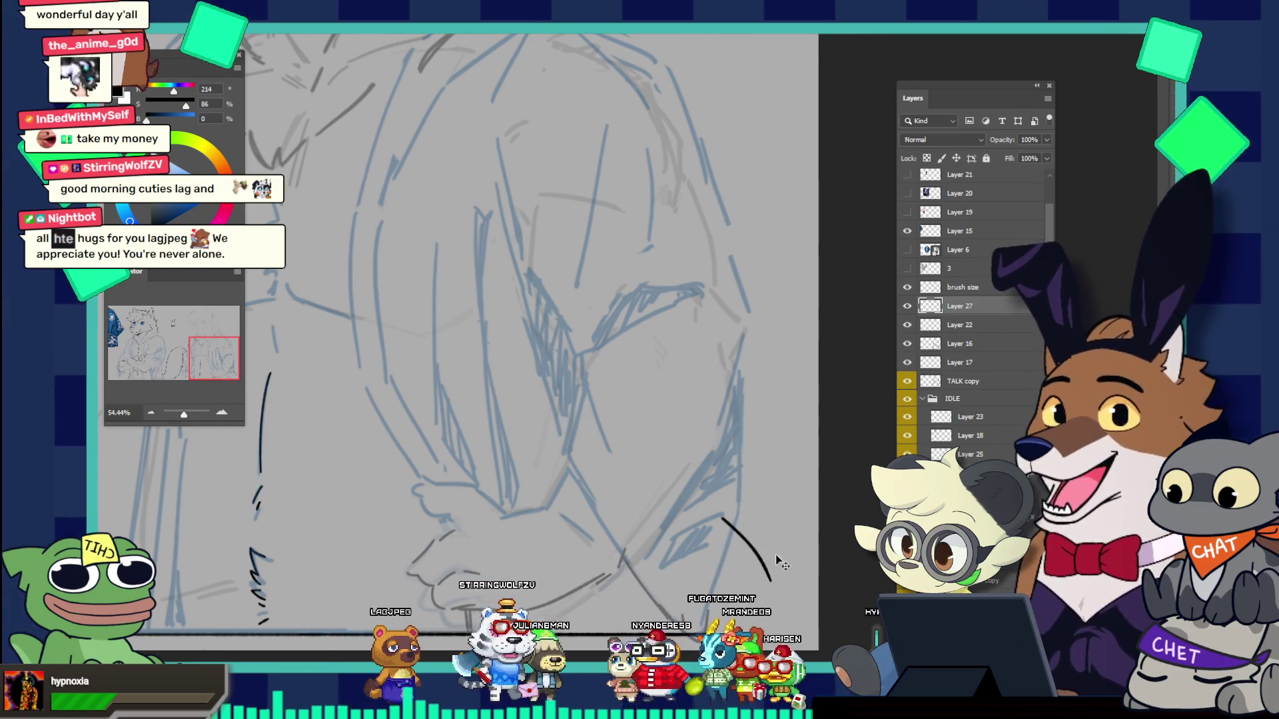
mouse_move(764, 541)
mouse_down()
mouse_move(703, 507)
mouse_move(759, 497)
mouse_up()
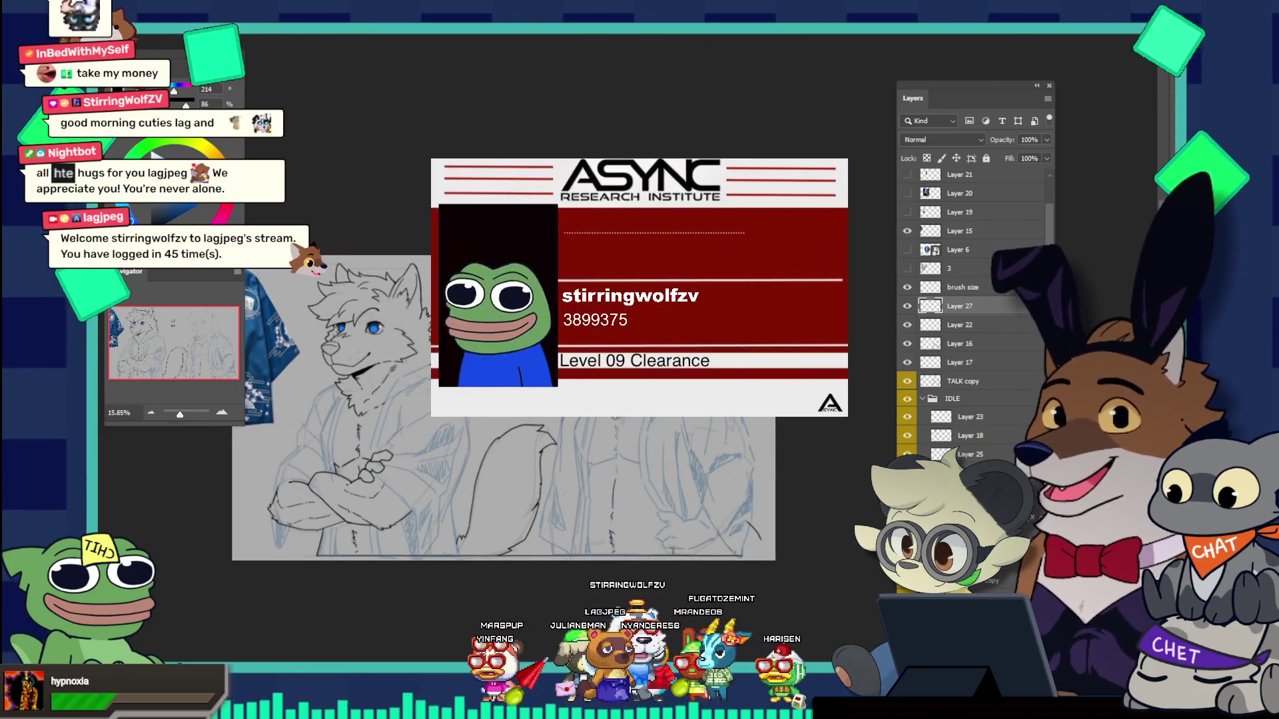
Step: Reorganise the layers, undoing a trial shift and moving Layer 23 out of the IDLE group
click(959, 287)
scroll(953, 320, down, 2)
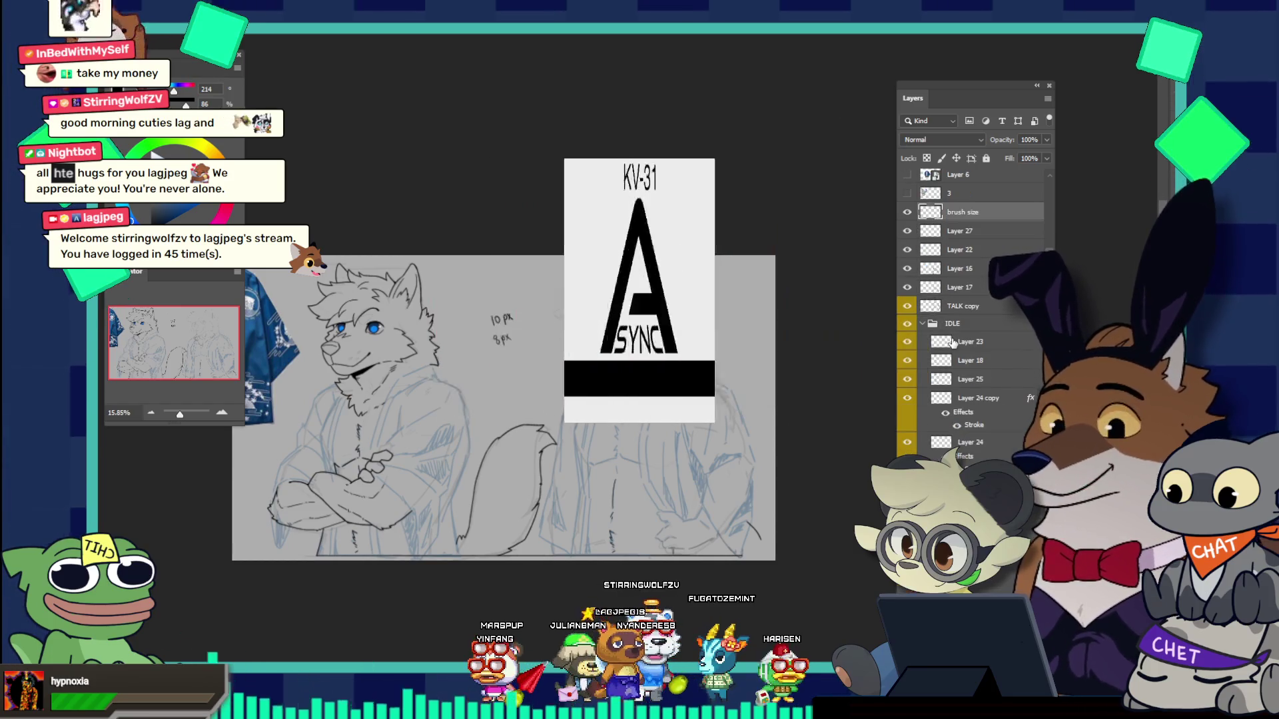
click(921, 323)
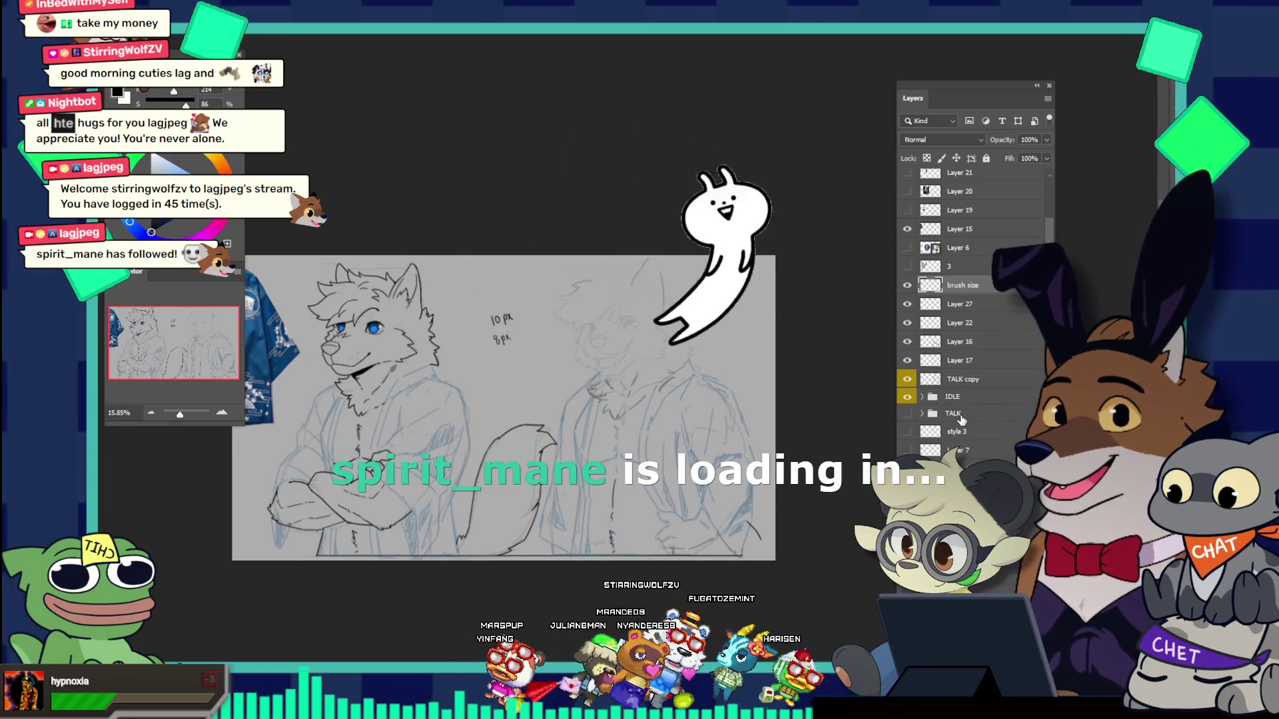
click(966, 380)
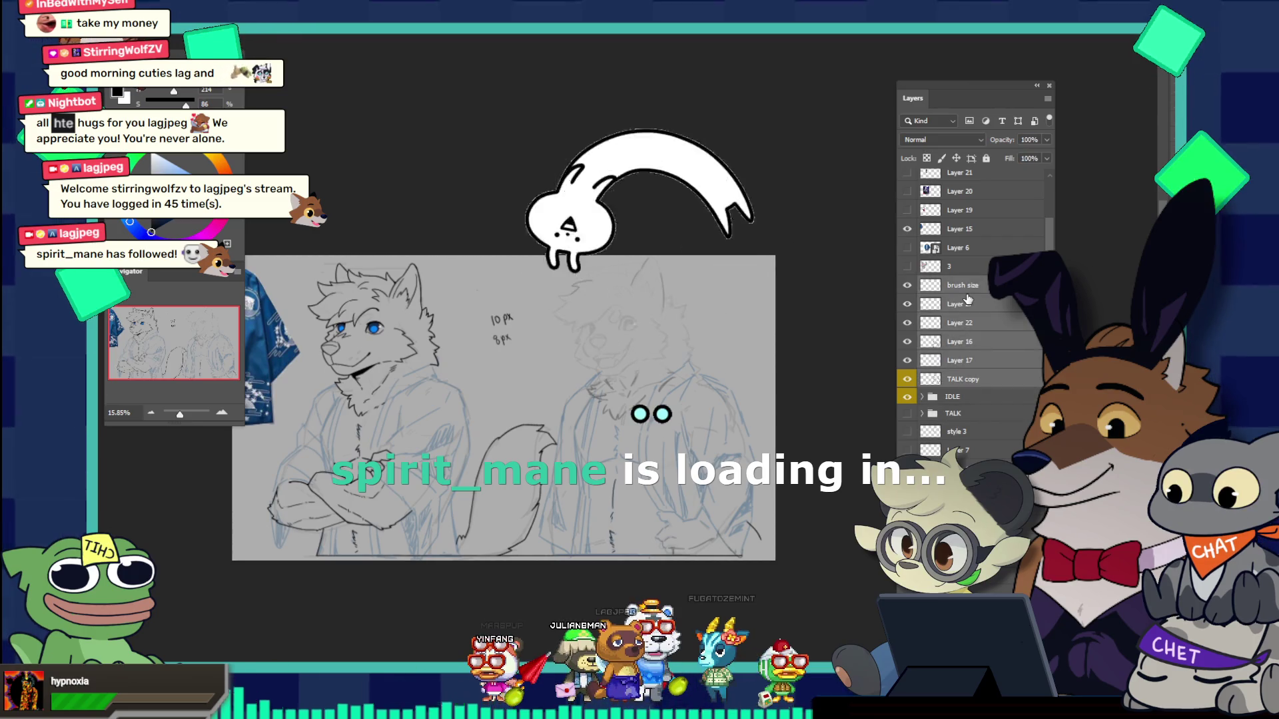
drag(583, 390, 554, 396)
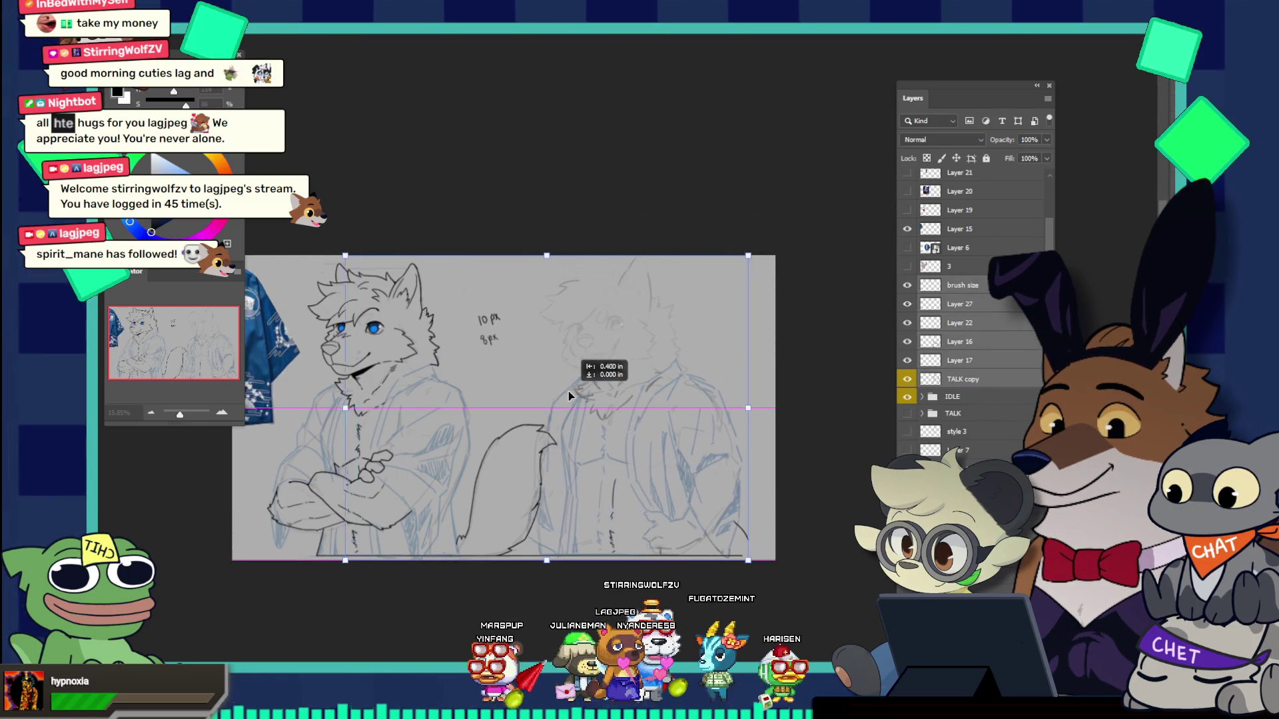
key(ctrl+z)
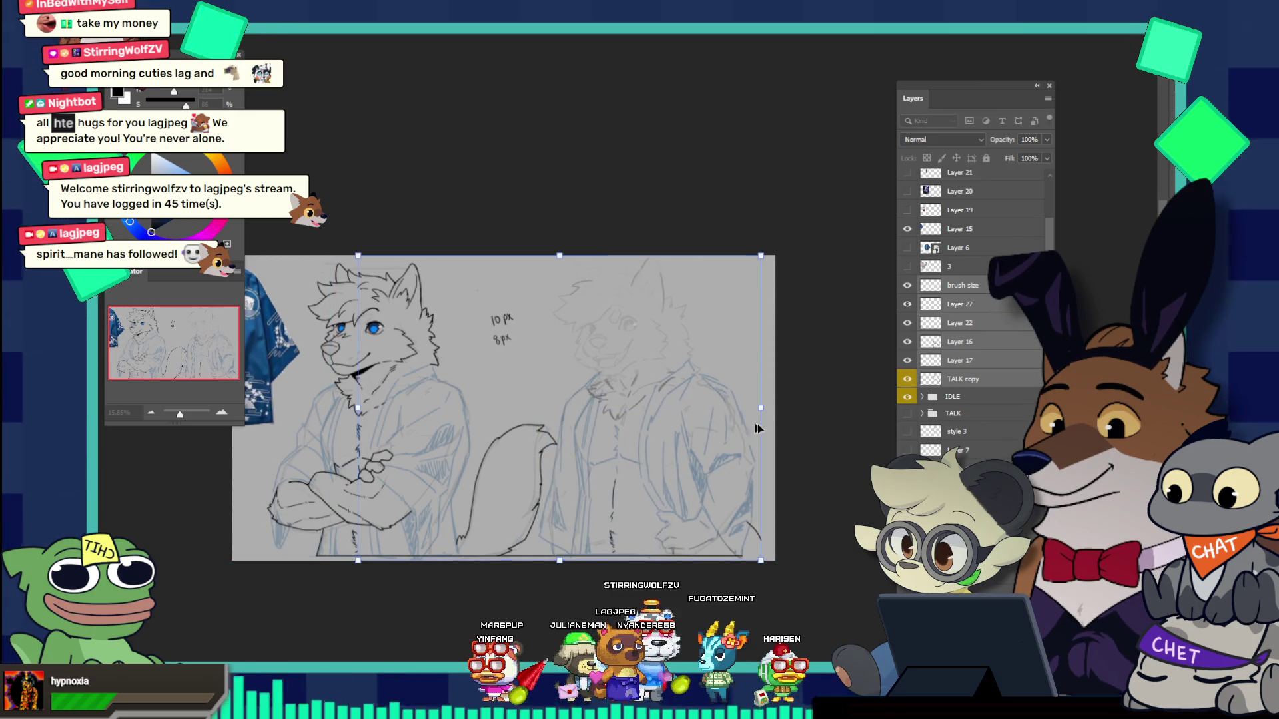
click(923, 396)
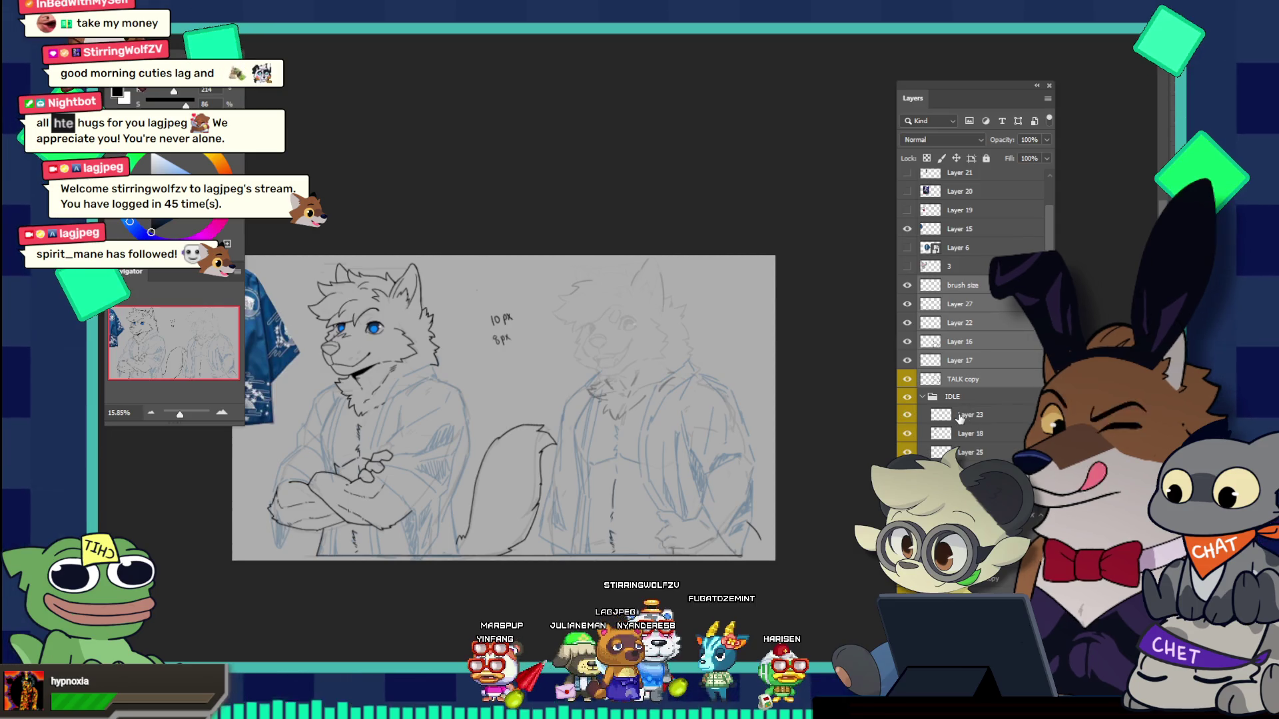
drag(960, 416, 952, 389)
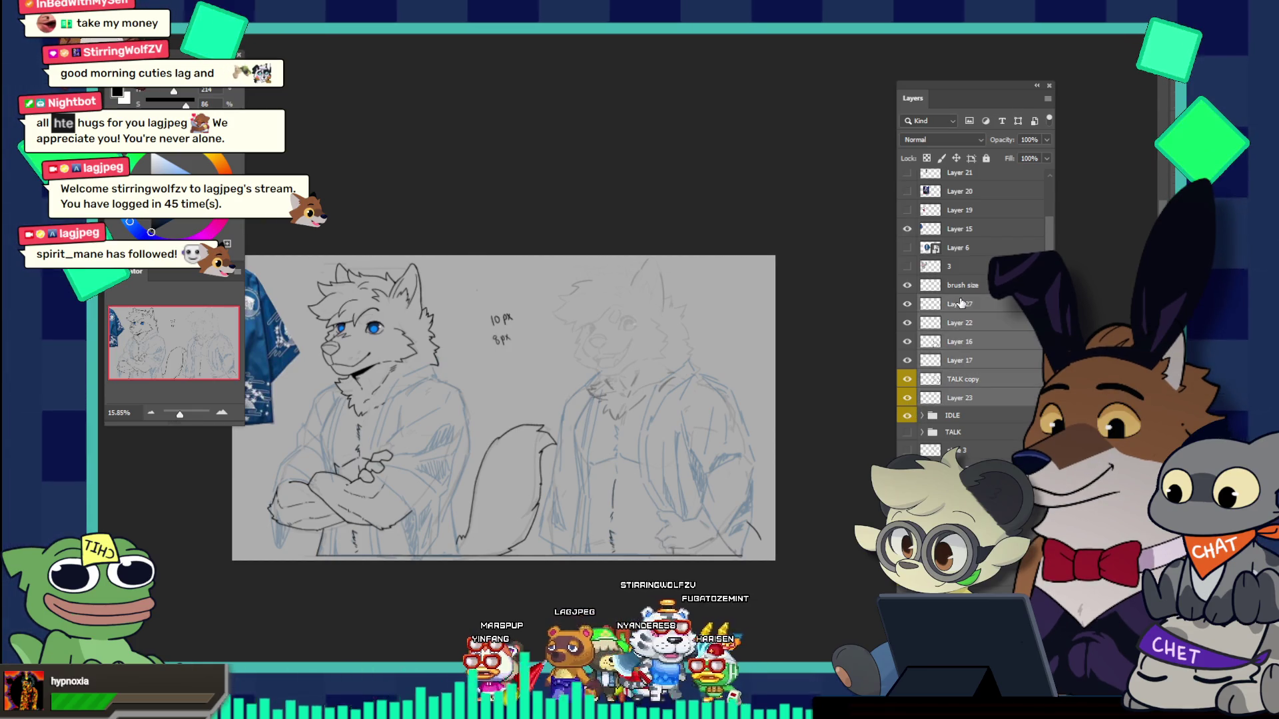
Step: Drag the right-hand wolf sketch slightly left, then zoom in on the lower-right figure's tail
drag(705, 404, 582, 413)
drag(562, 409, 550, 409)
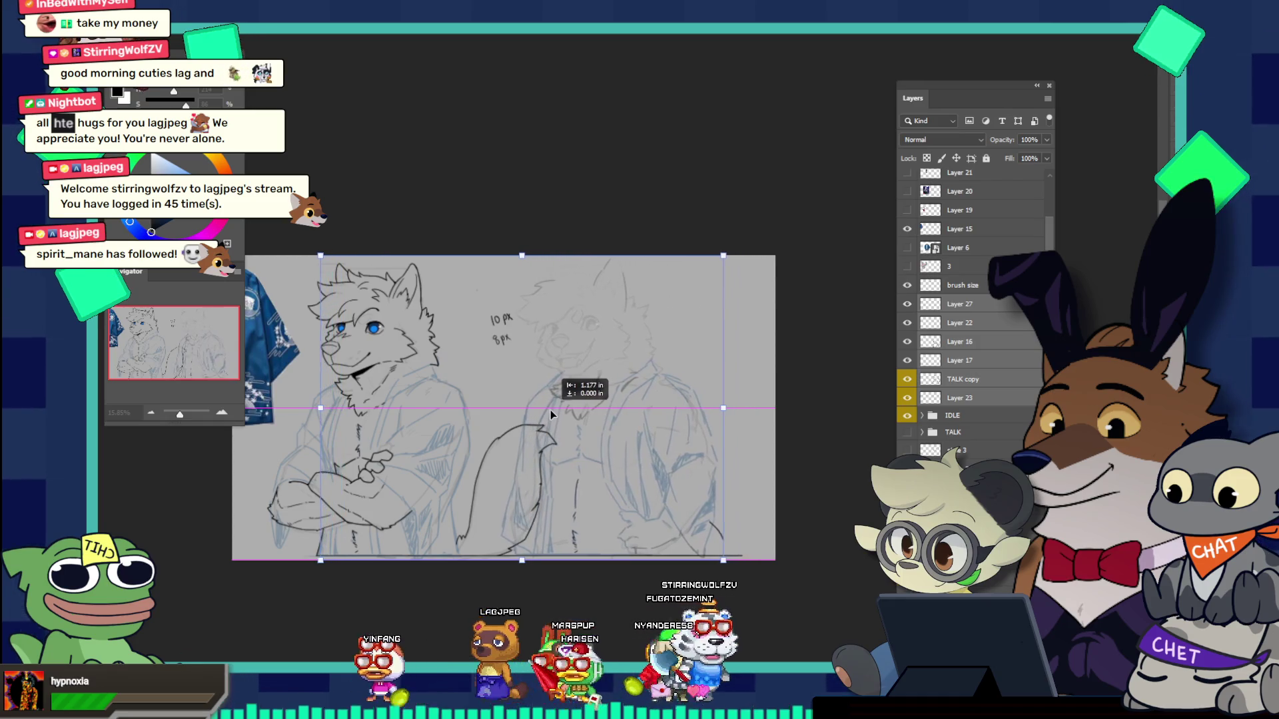
key(z)
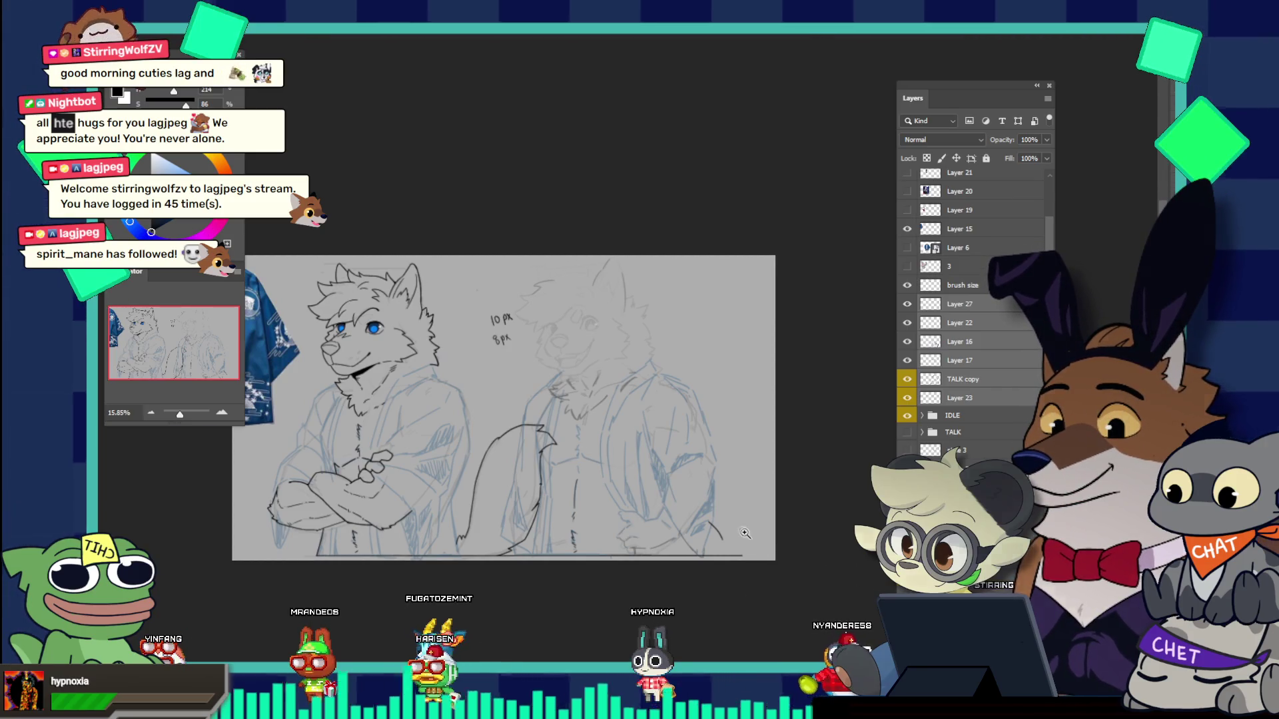
drag(744, 533, 793, 562)
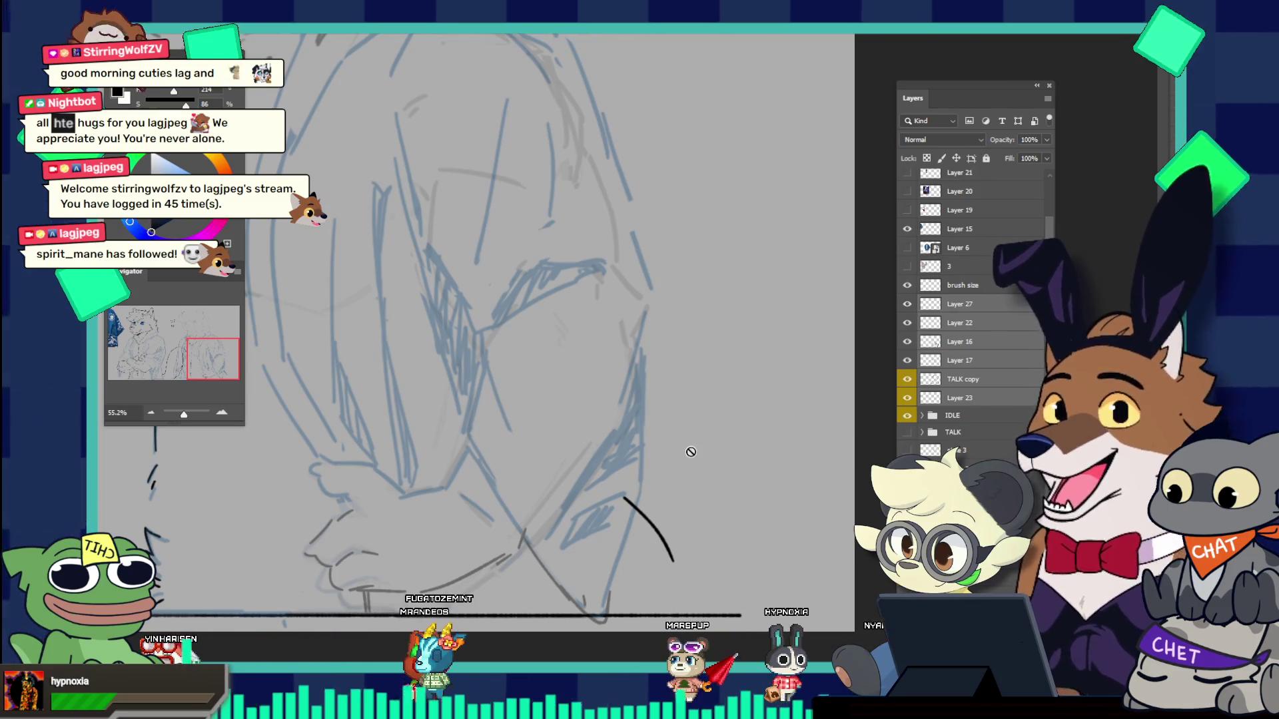
Step: Toggle Layer 16 and Layer 27 visibility to check their strokes, then make Layer 27 active
click(907, 342)
click(907, 341)
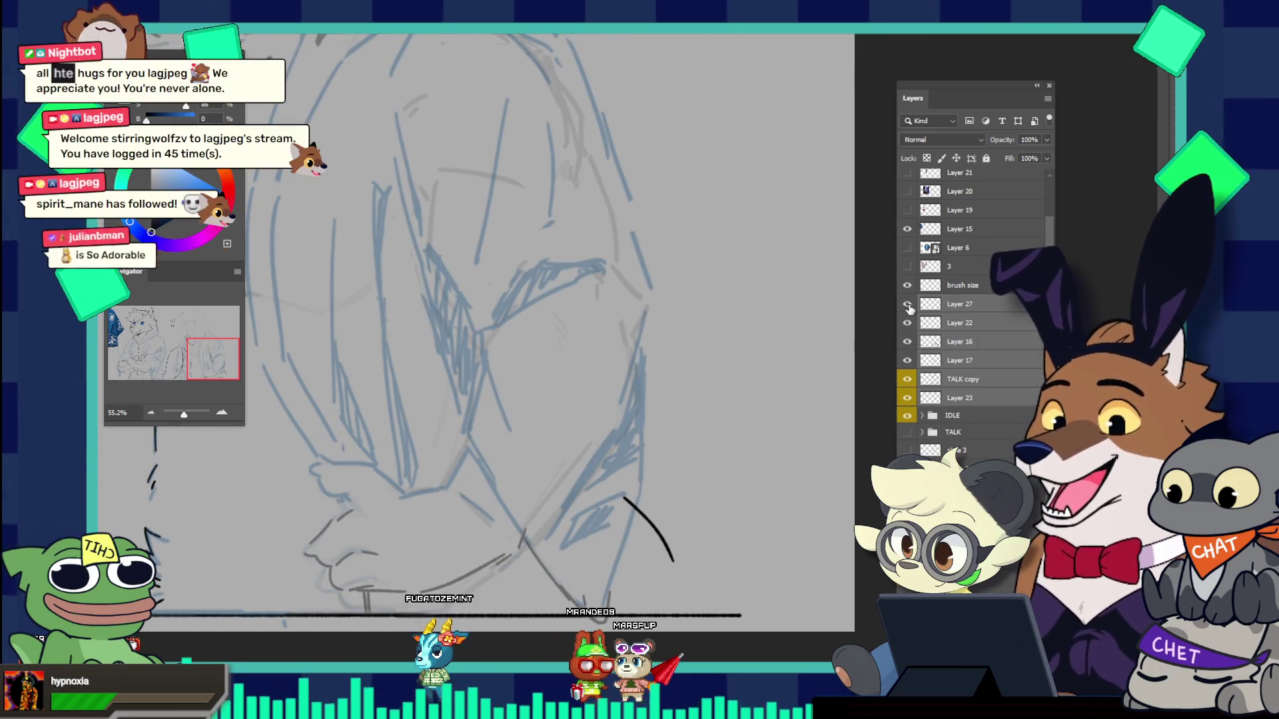
click(907, 305)
click(936, 306)
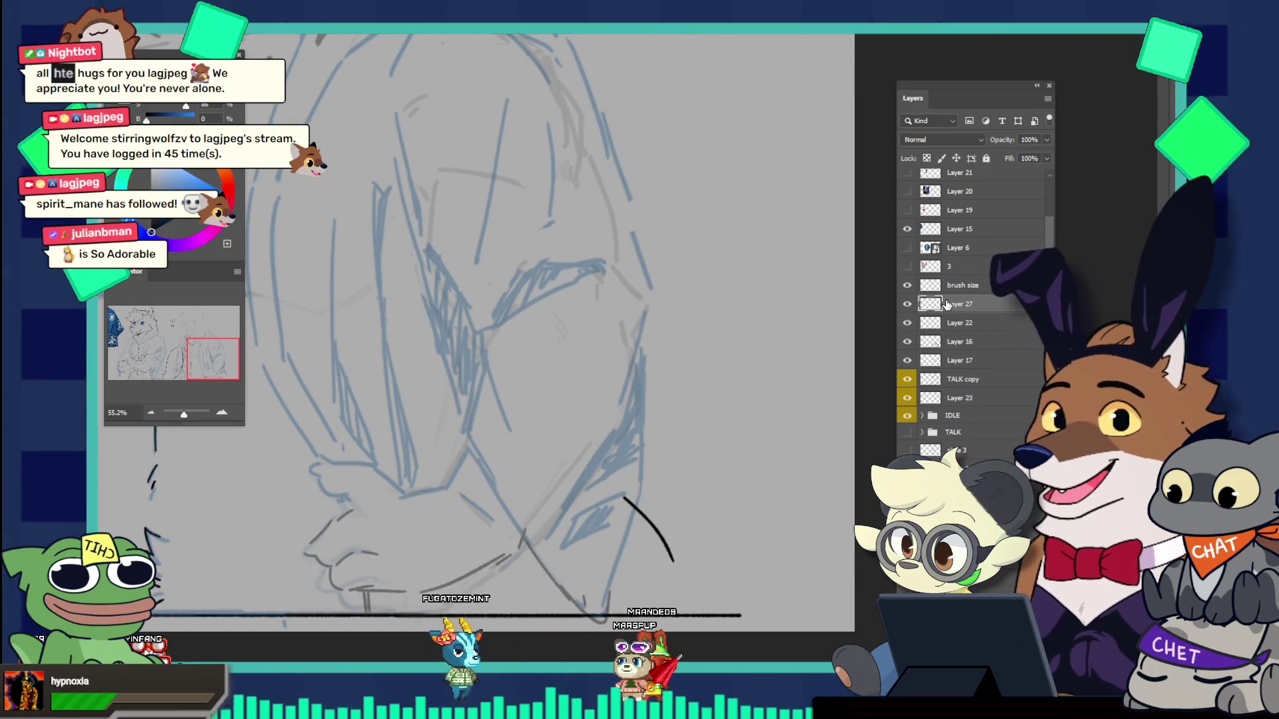
scroll(695, 517, up, 1)
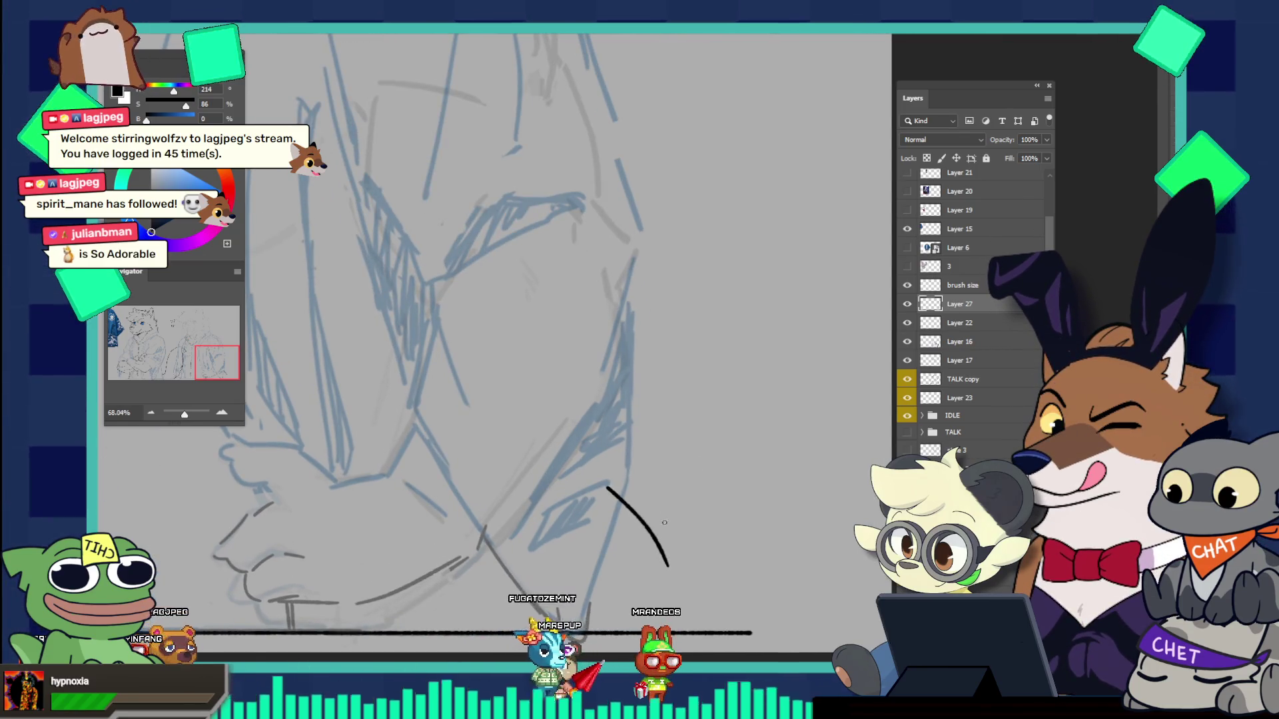
Step: Draw a branch stroke off the tail curve with a small hook, extending the line downward
drag(656, 533, 718, 535)
key(ctrl+z)
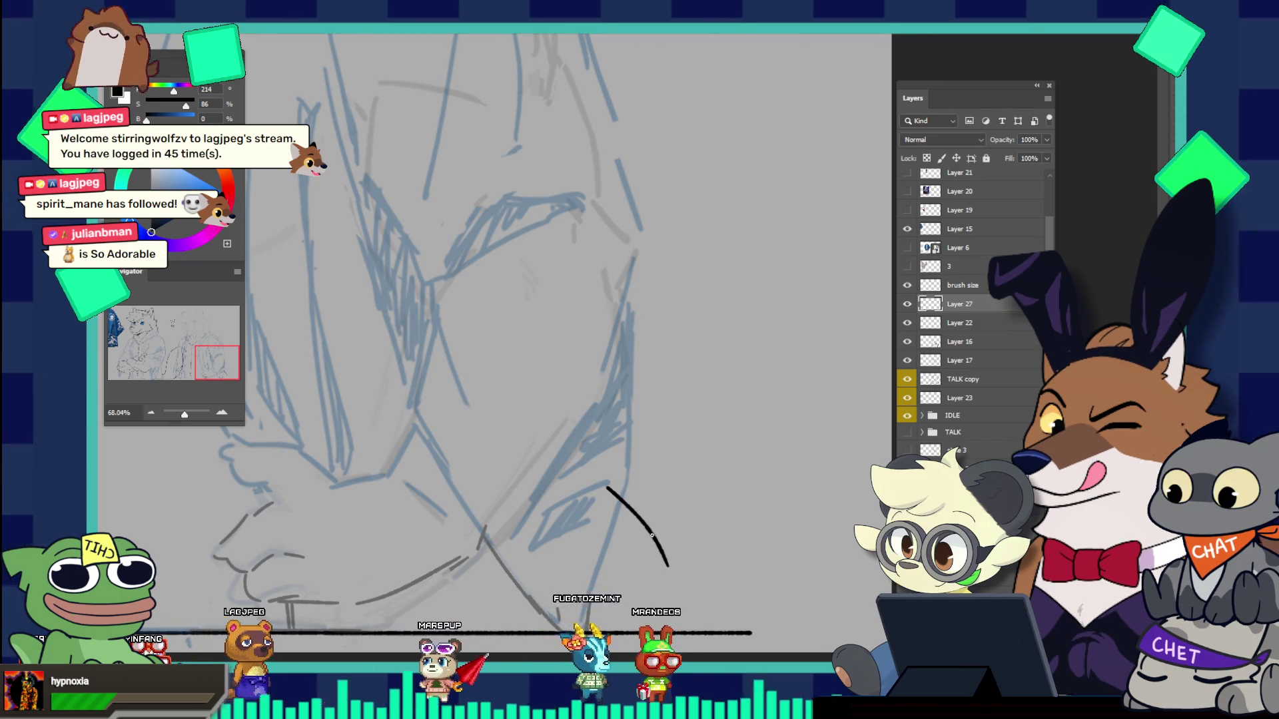
drag(653, 531, 733, 538)
key(ctrl+z)
key(ctrl+z)
drag(652, 530, 724, 533)
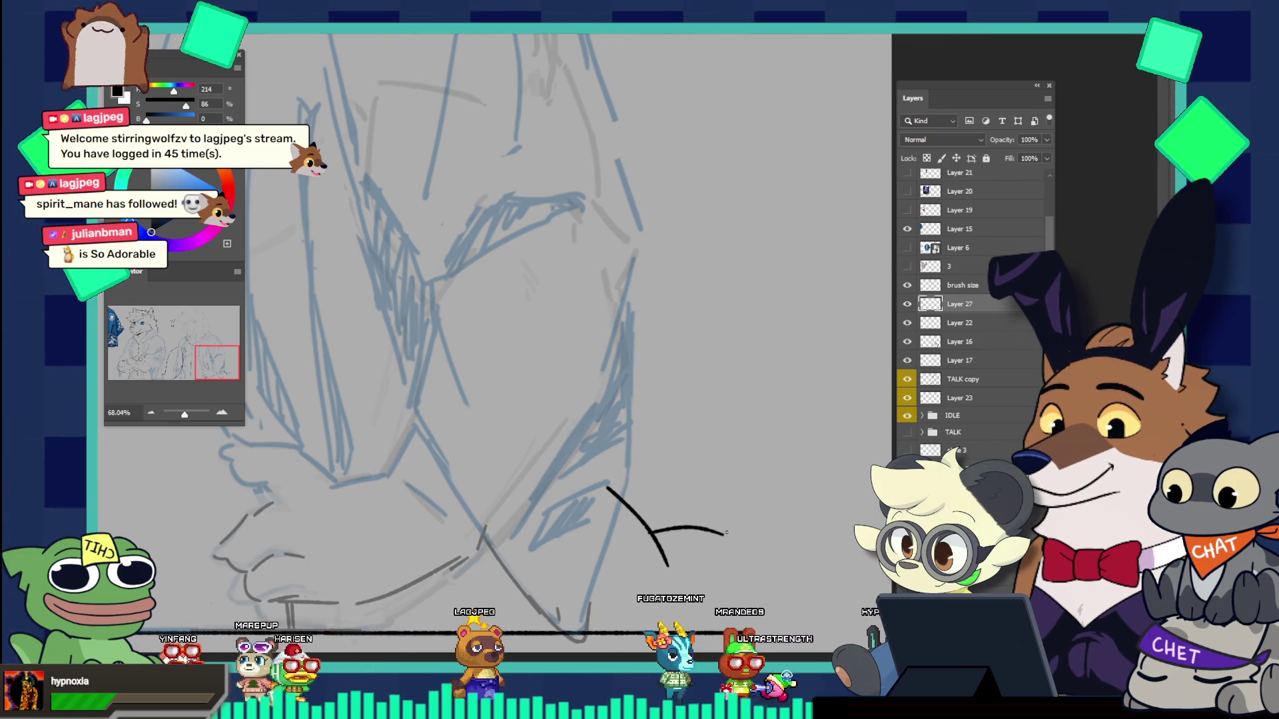
drag(717, 536, 771, 567)
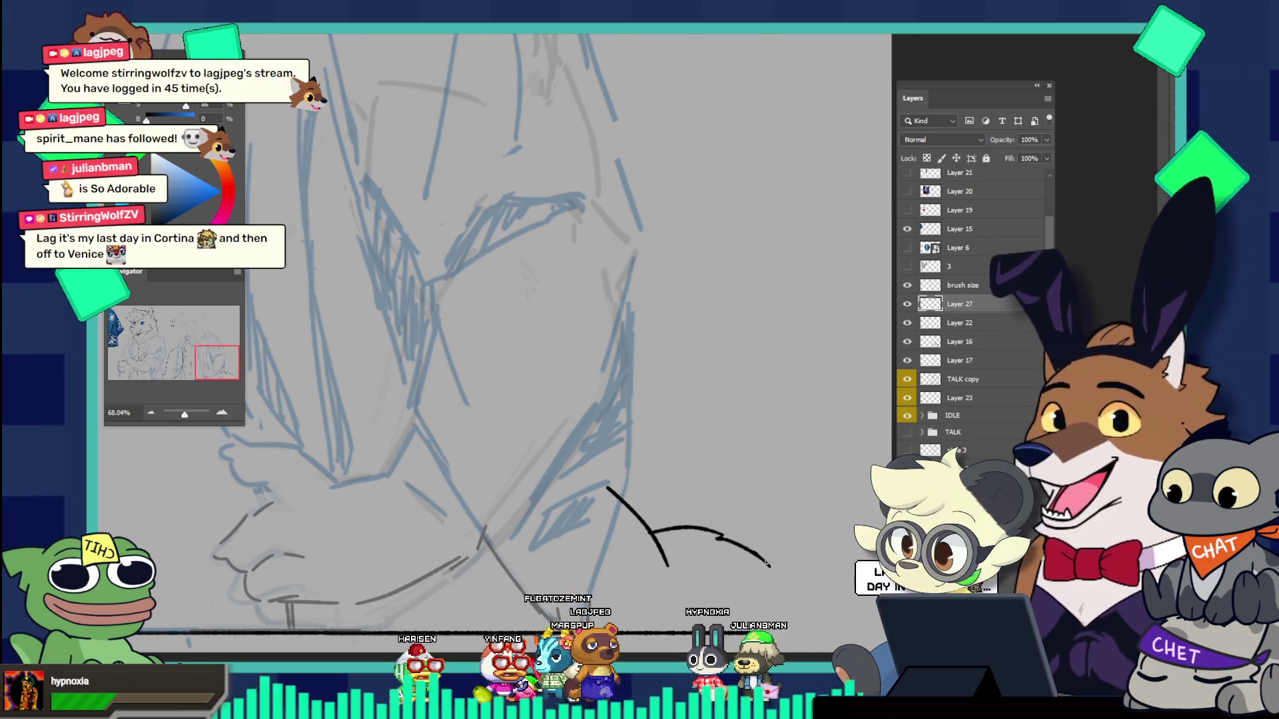
drag(767, 563, 790, 606)
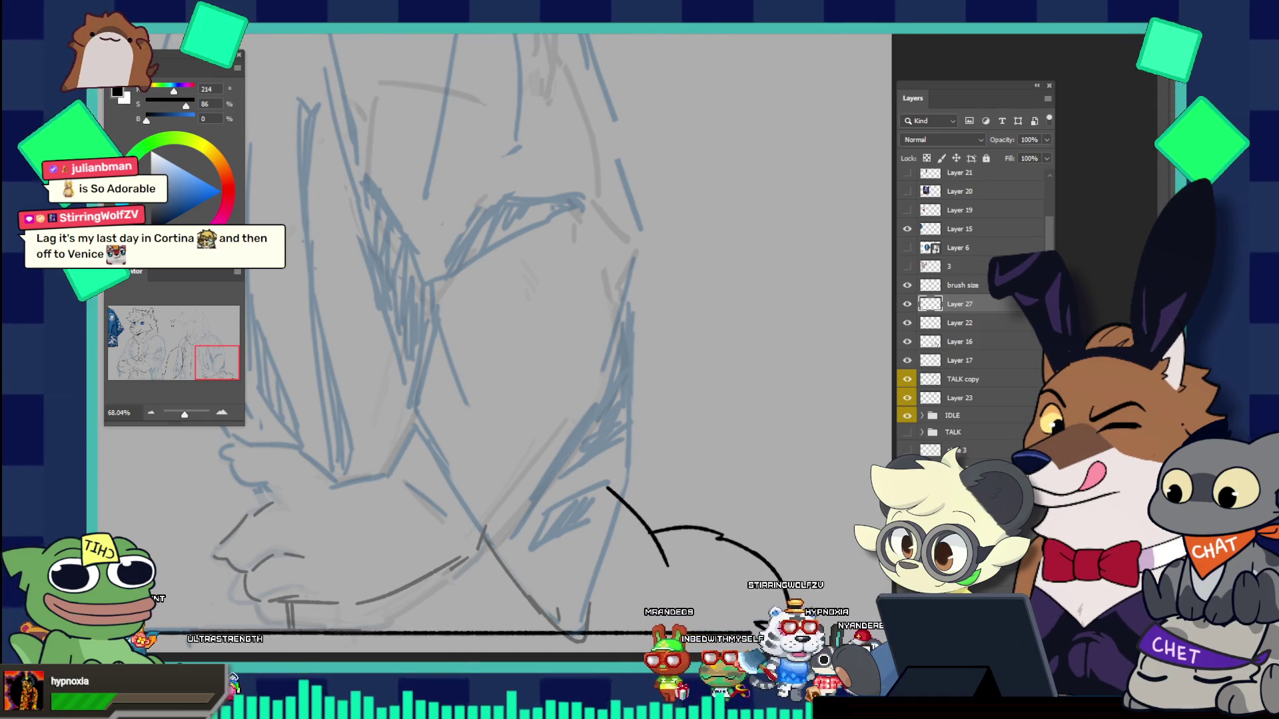
Step: Zoom out to review, then undo the lower tail line and test a short upward tip
scroll(673, 512, down, 5)
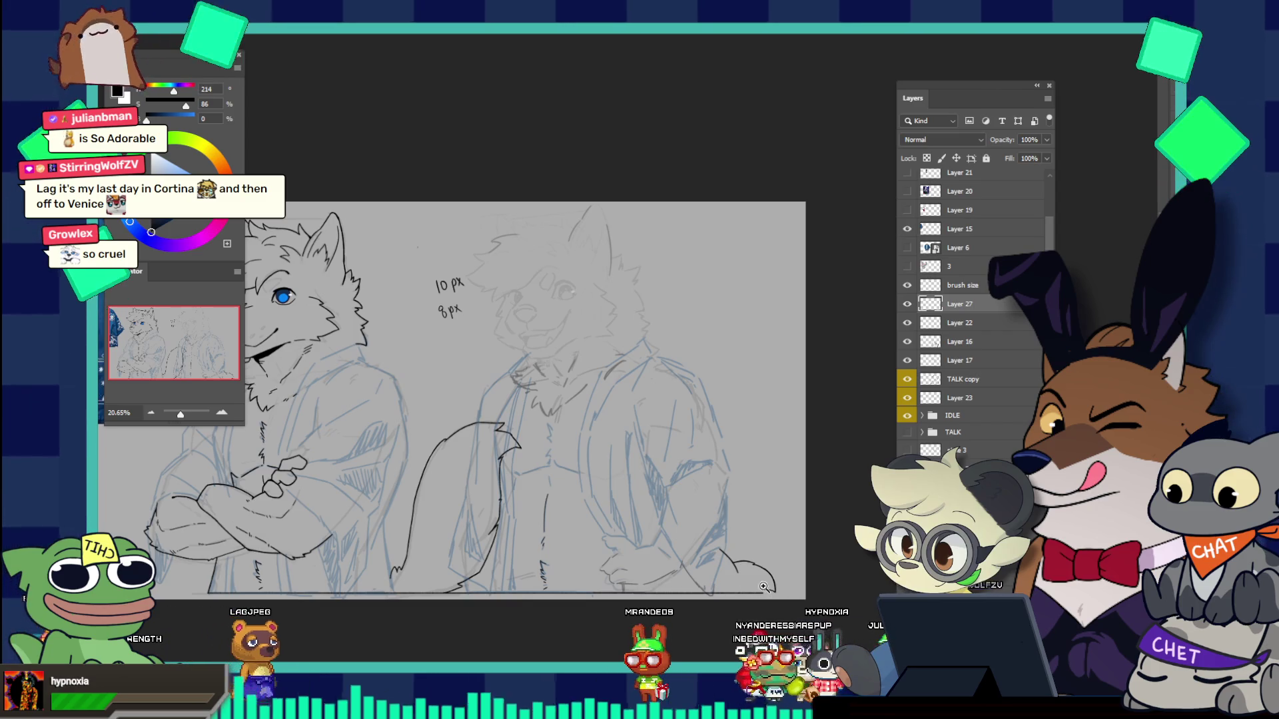
alt+click(724, 550)
drag(724, 549, 715, 540)
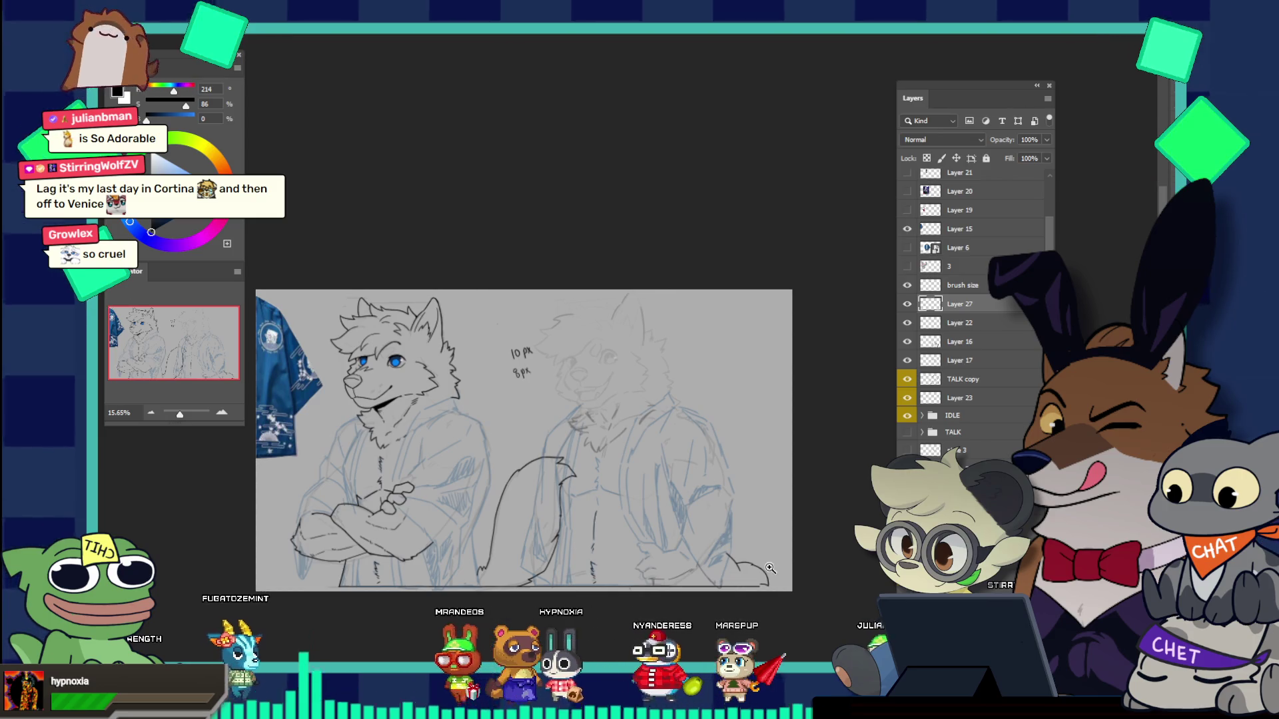
drag(716, 540, 809, 587)
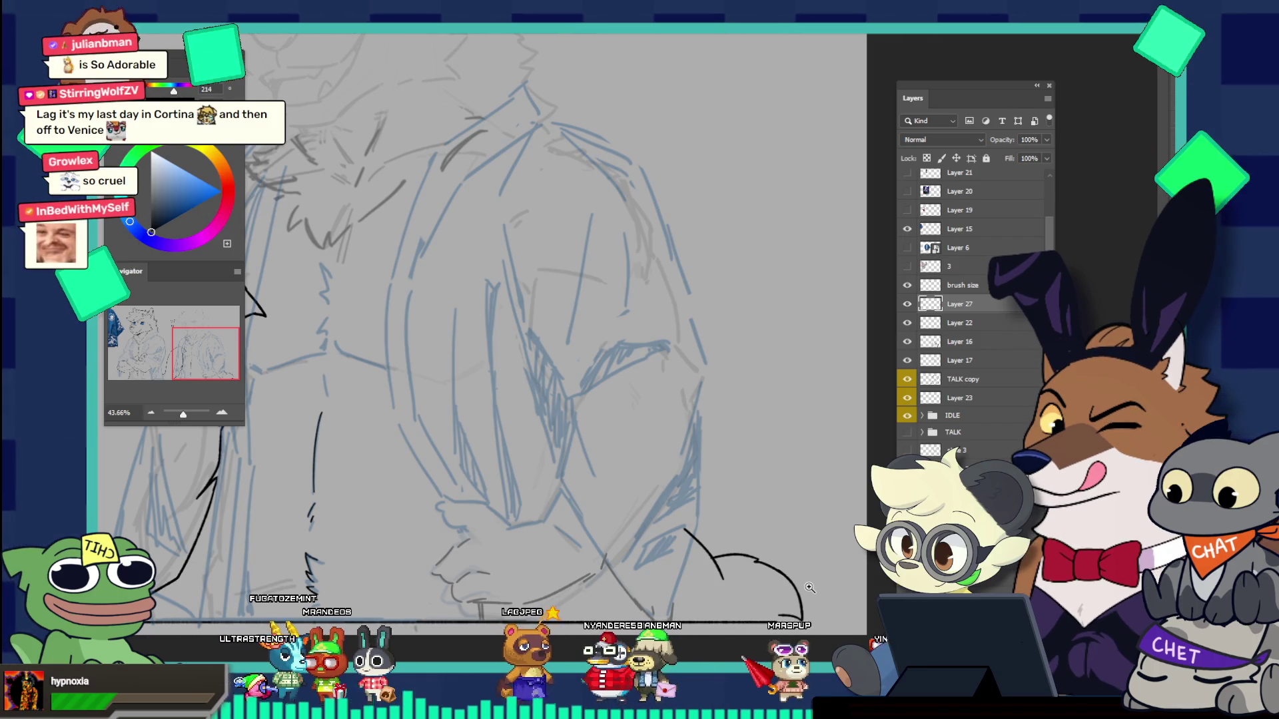
scroll(766, 566, down, 3)
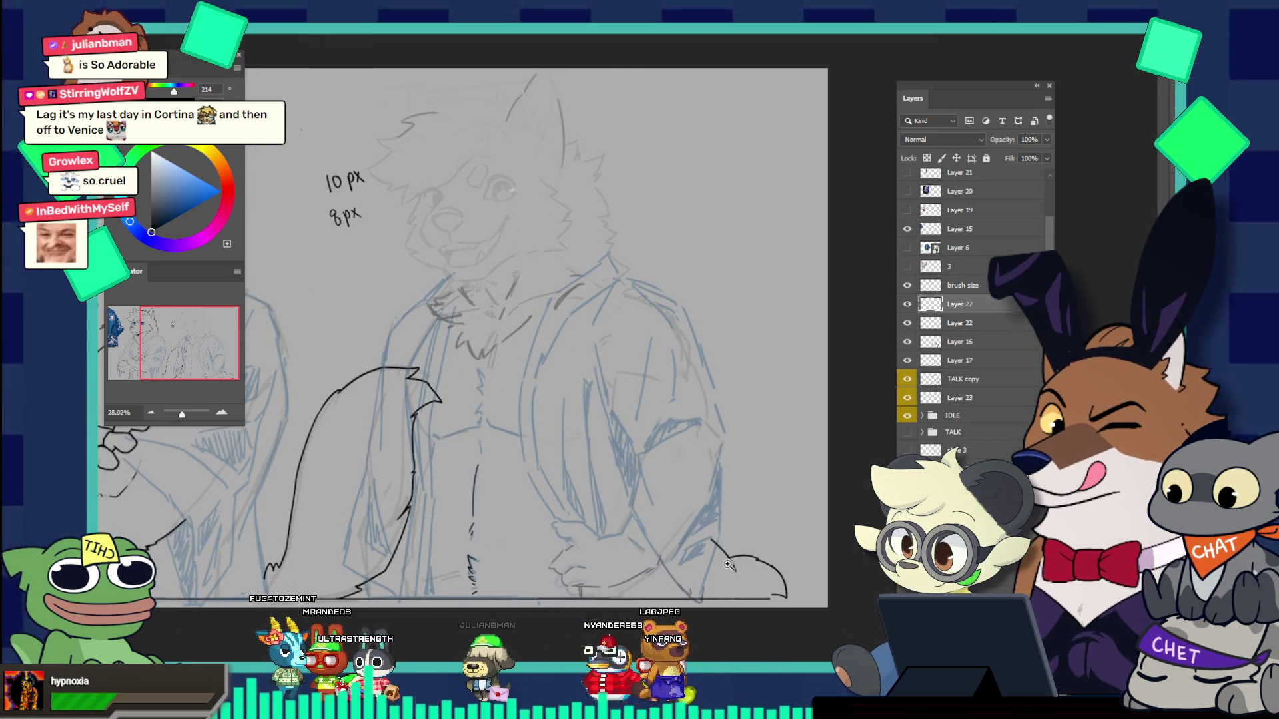
scroll(783, 566, up, 3)
key(ctrl+z)
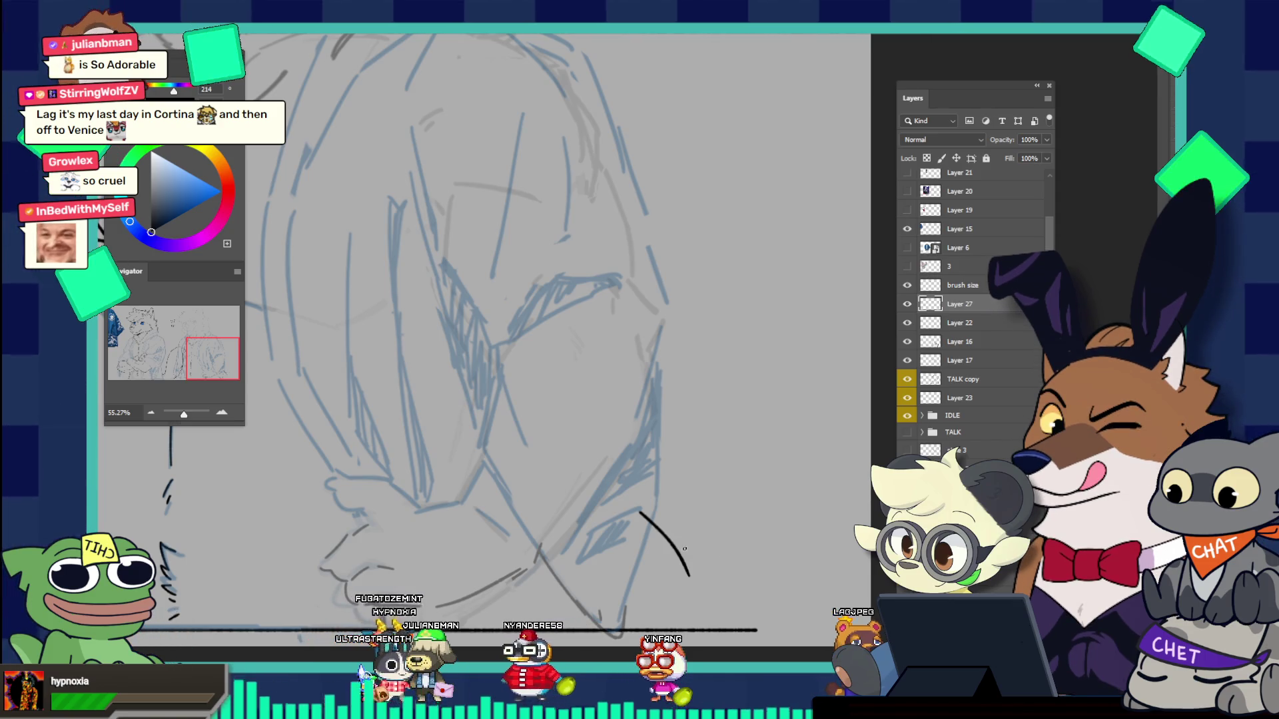
key(ctrl+z)
drag(674, 552, 692, 535)
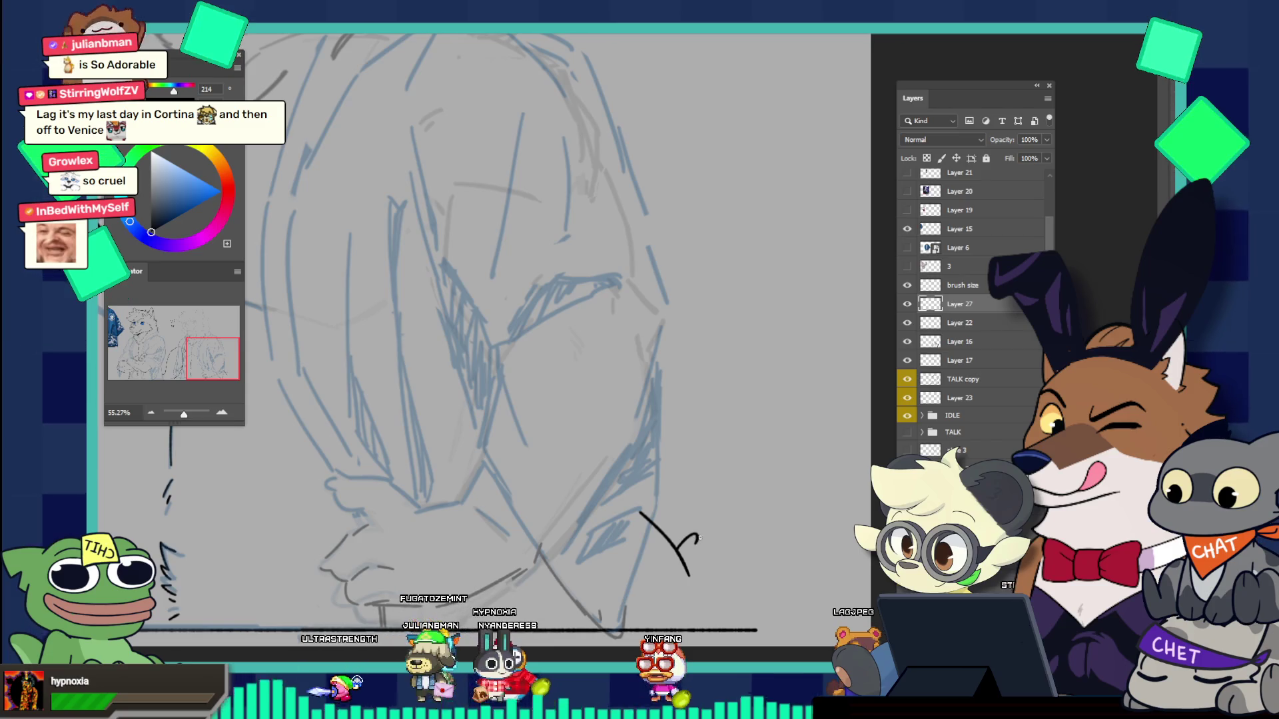
key(ctrl+comma)
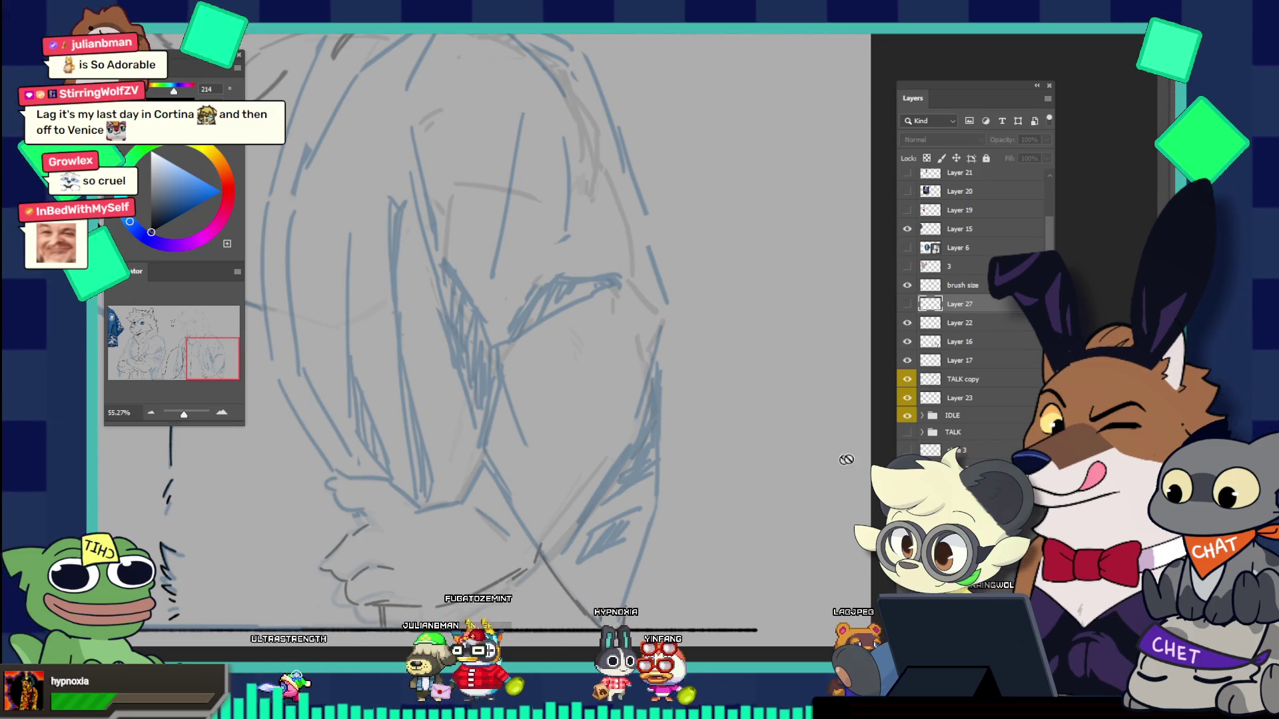
click(908, 304)
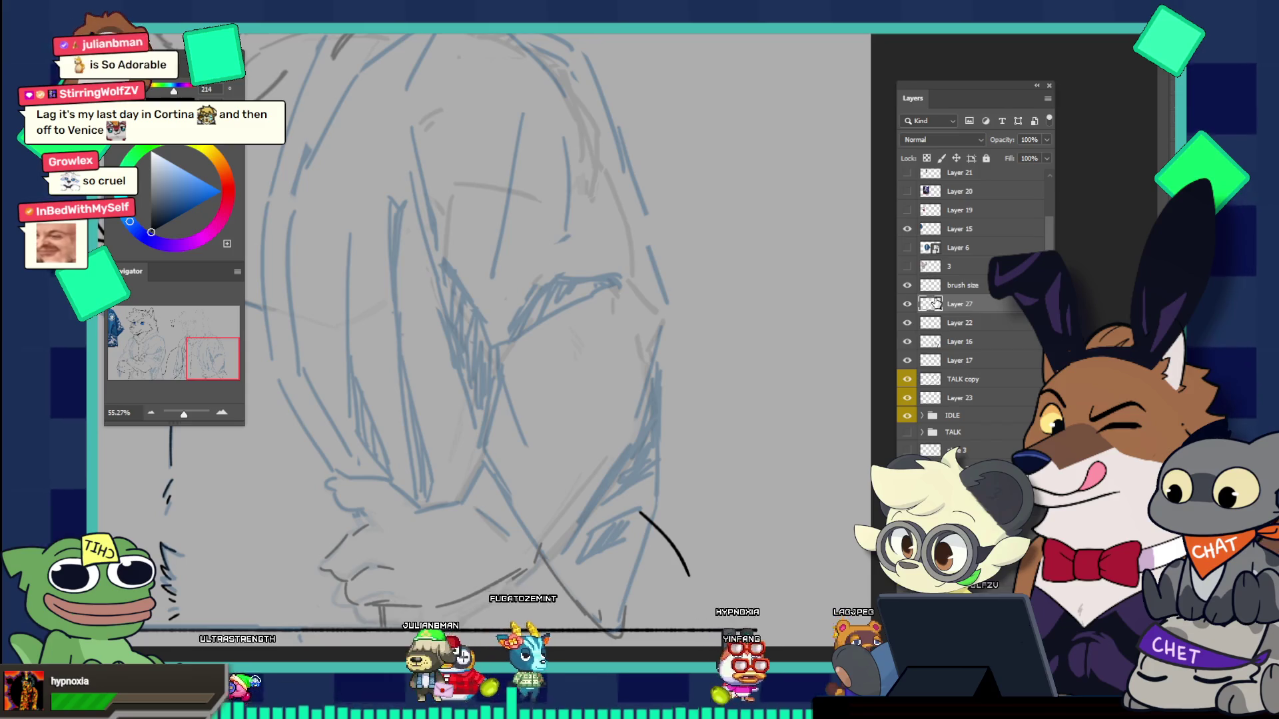
key(ctrl+z)
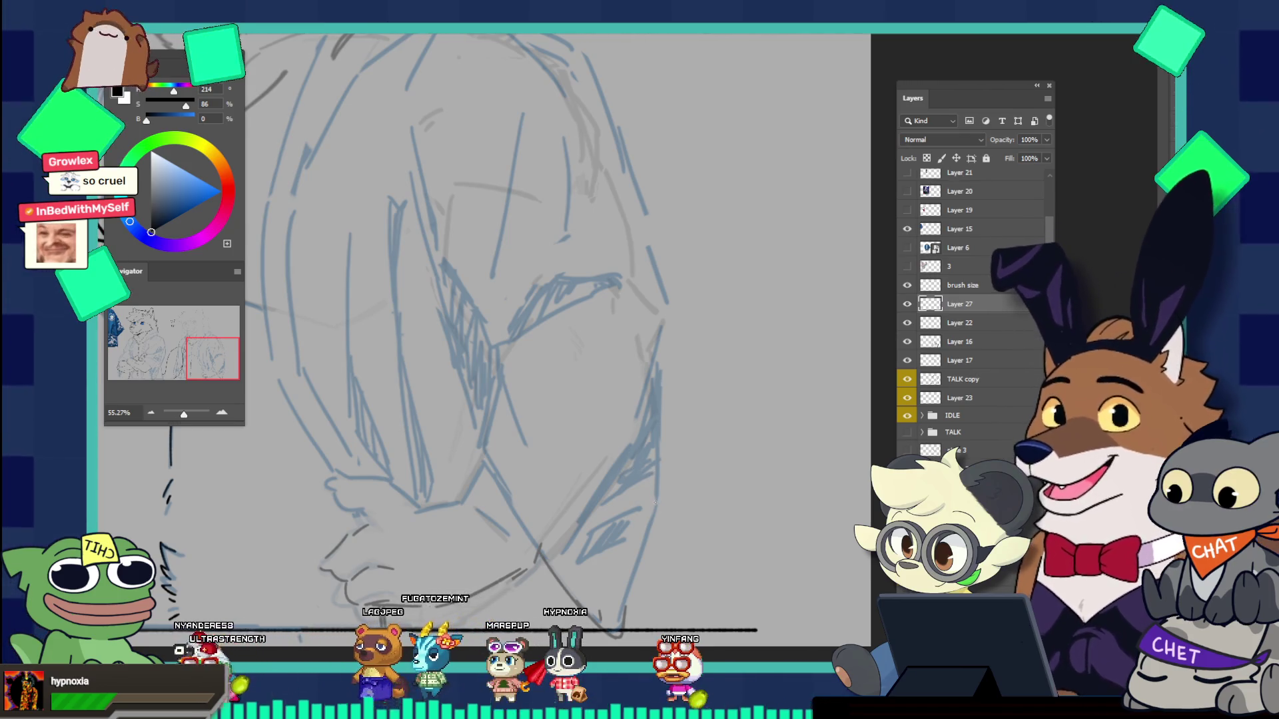
Step: Redraw the tail tip as a curved line finishing in an upward stroke at the lower right
drag(634, 508, 678, 536)
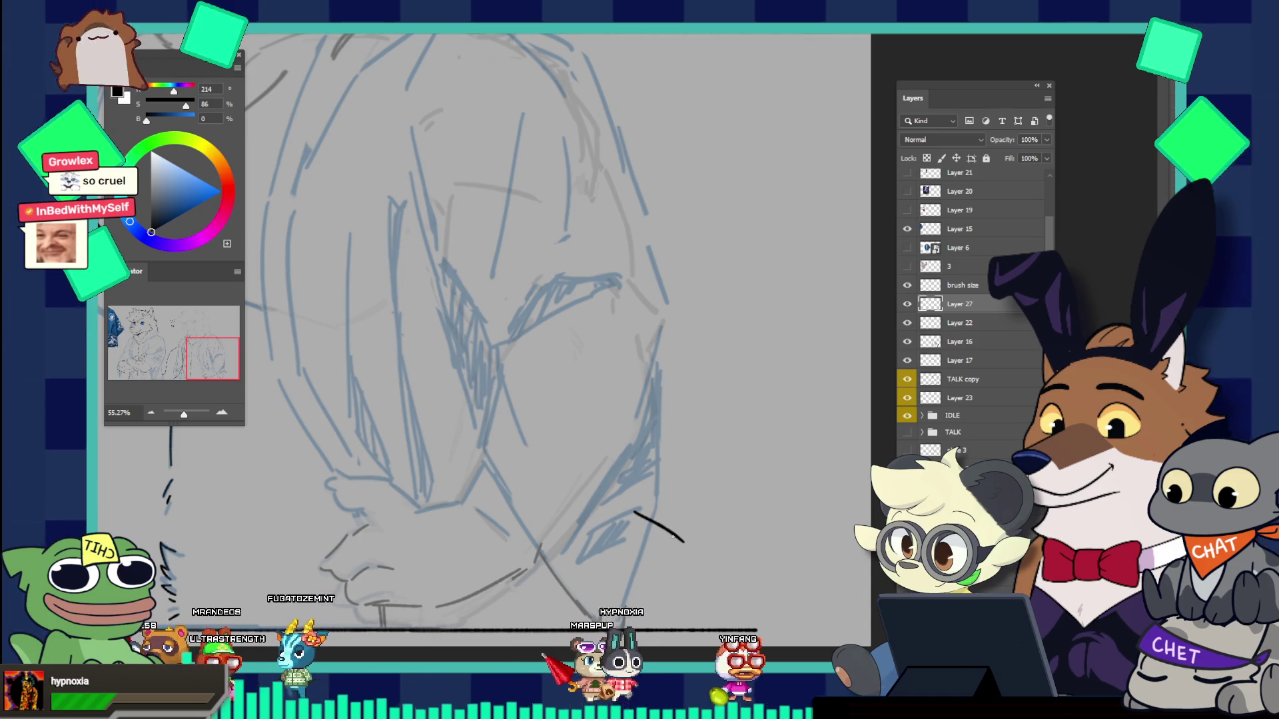
key(ctrl+z)
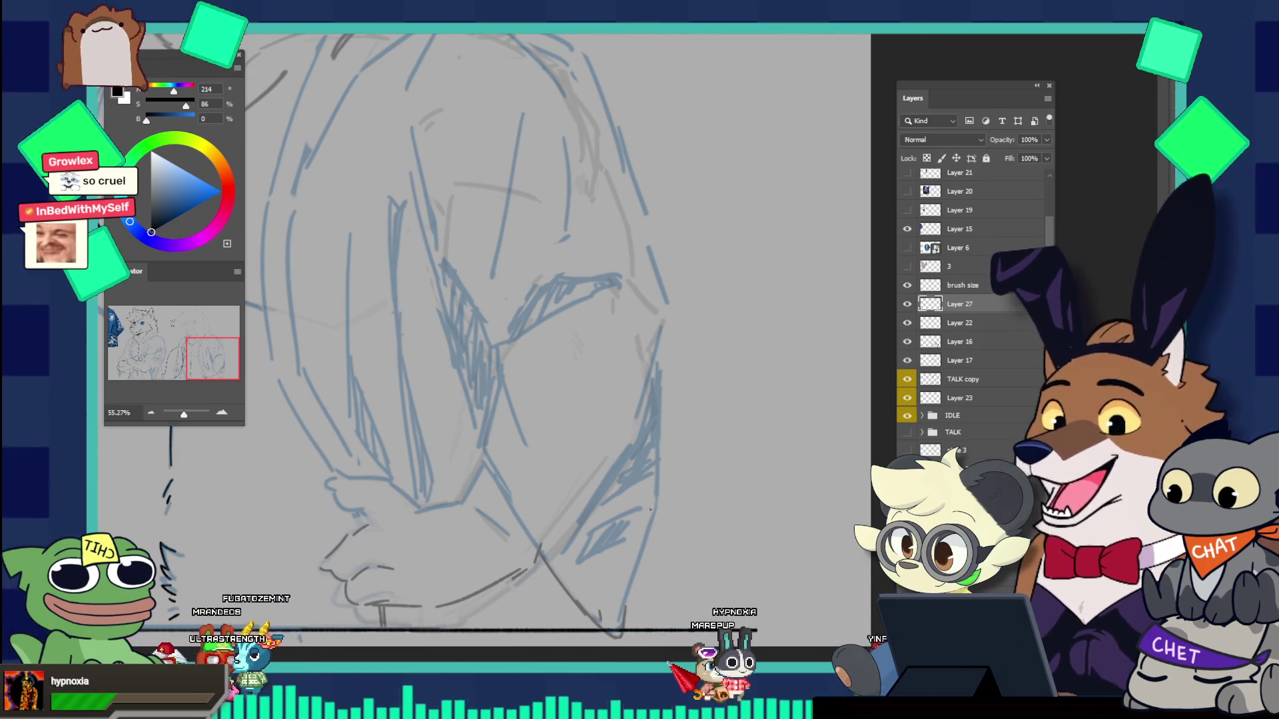
key(ctrl+z)
drag(631, 500, 693, 533)
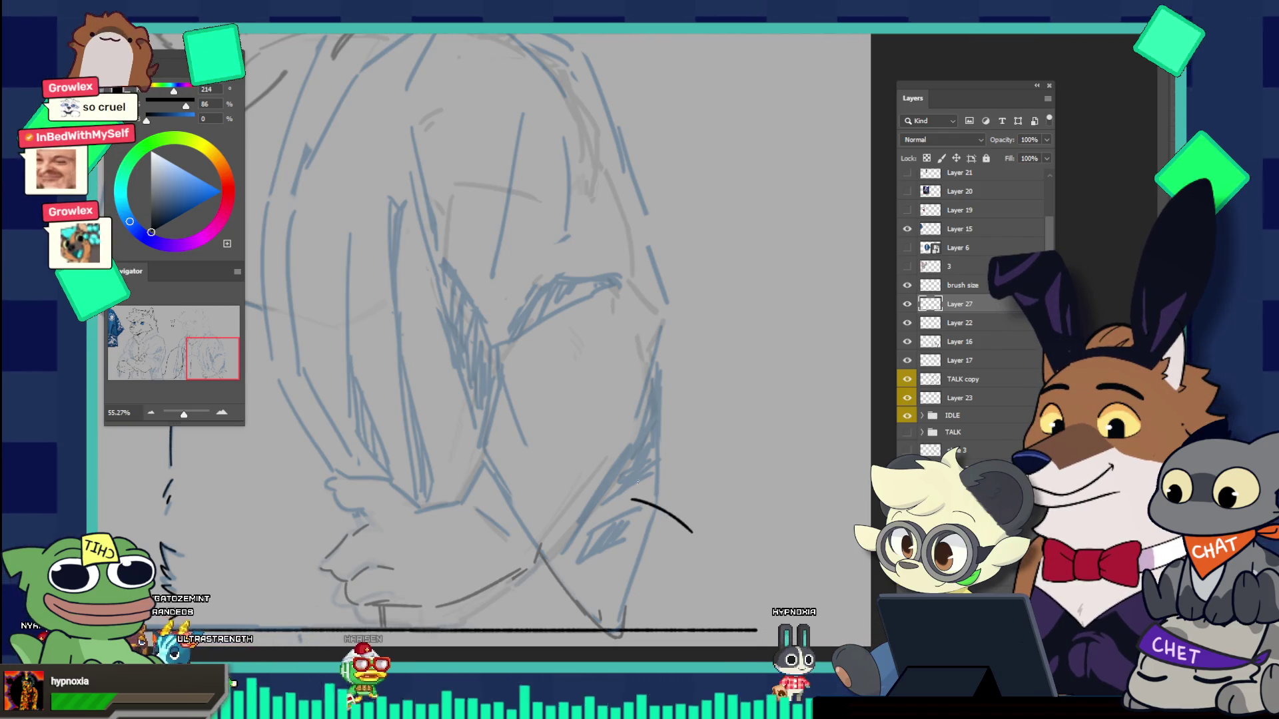
key(ctrl+z)
drag(638, 483, 684, 525)
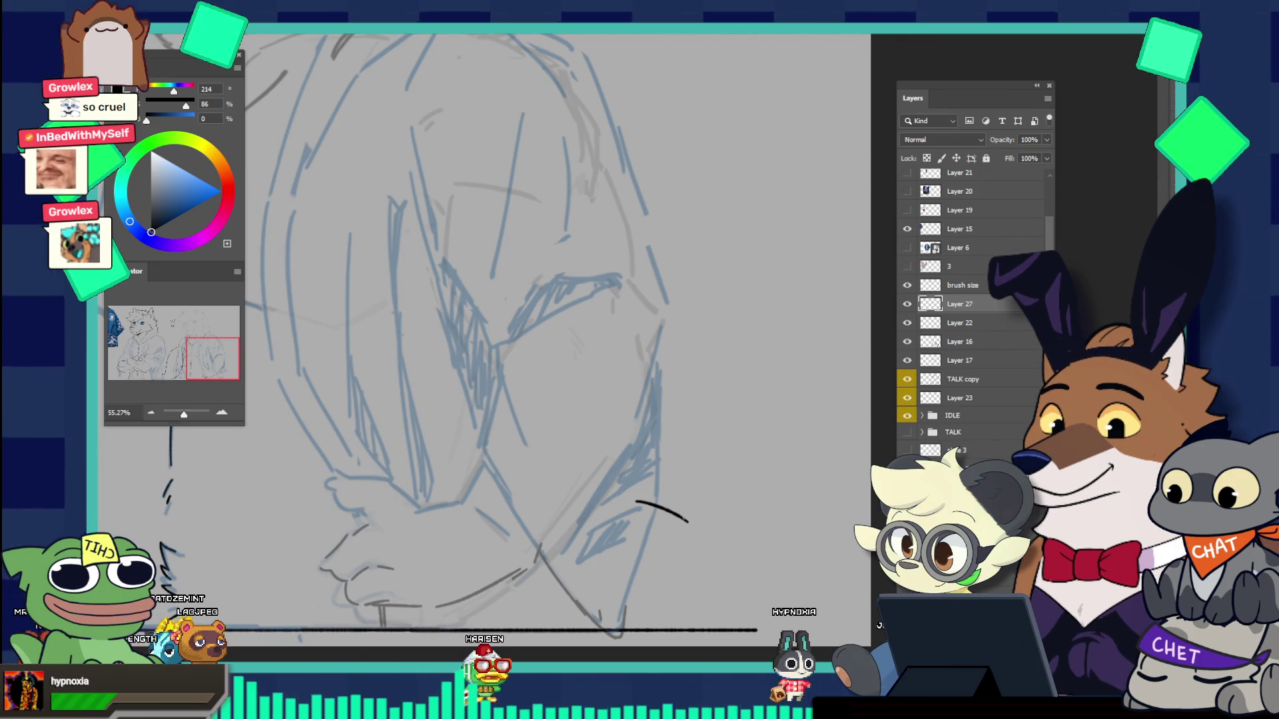
drag(686, 520, 698, 517)
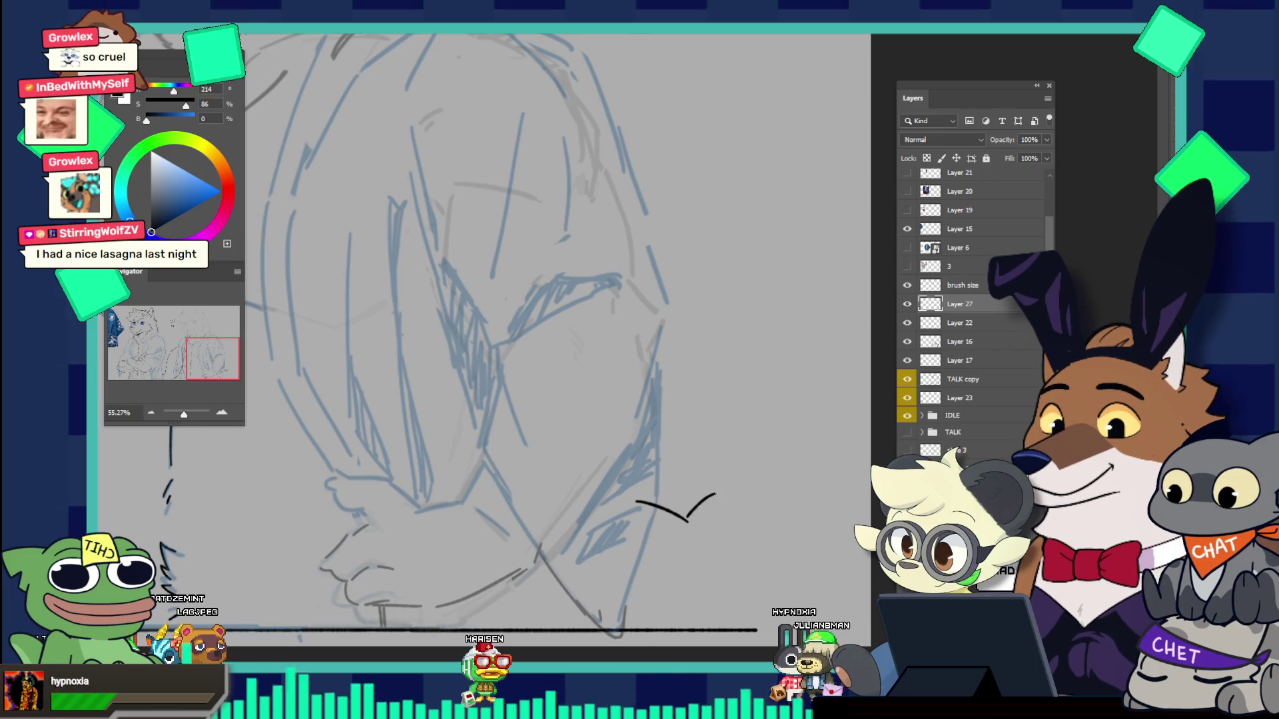
key(ctrl+z)
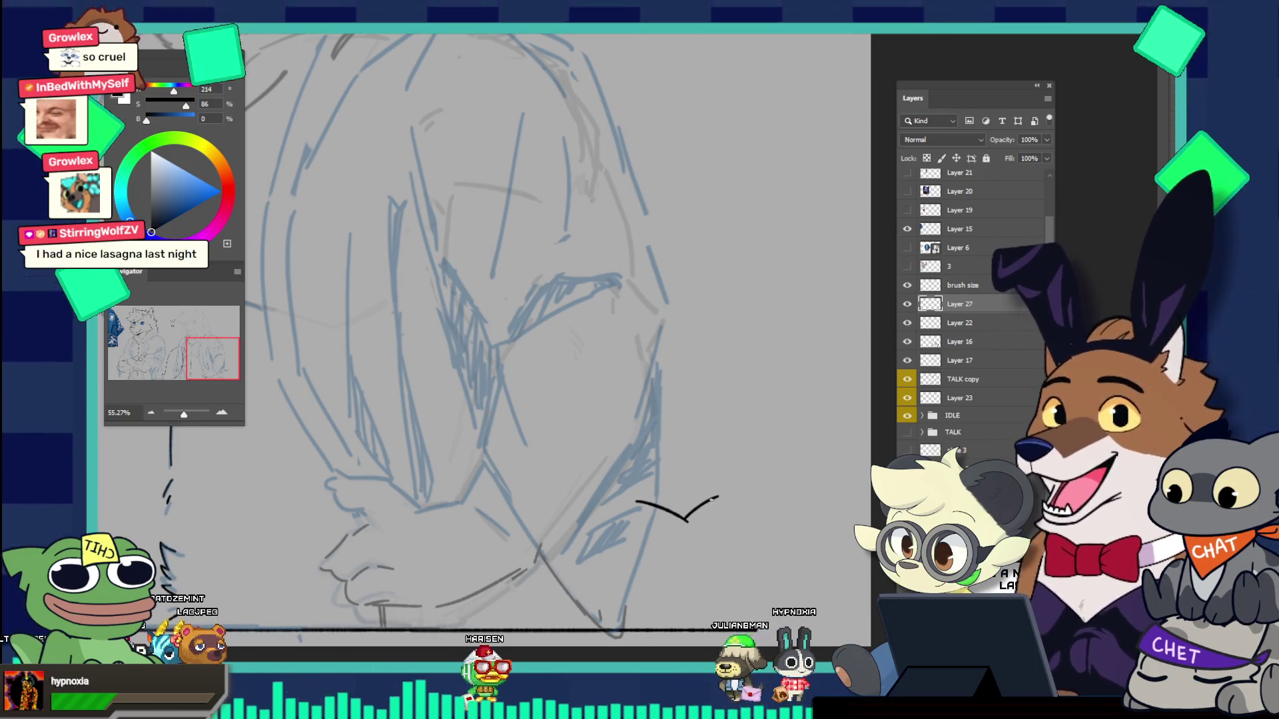
key(ctrl+z)
drag(683, 517, 751, 476)
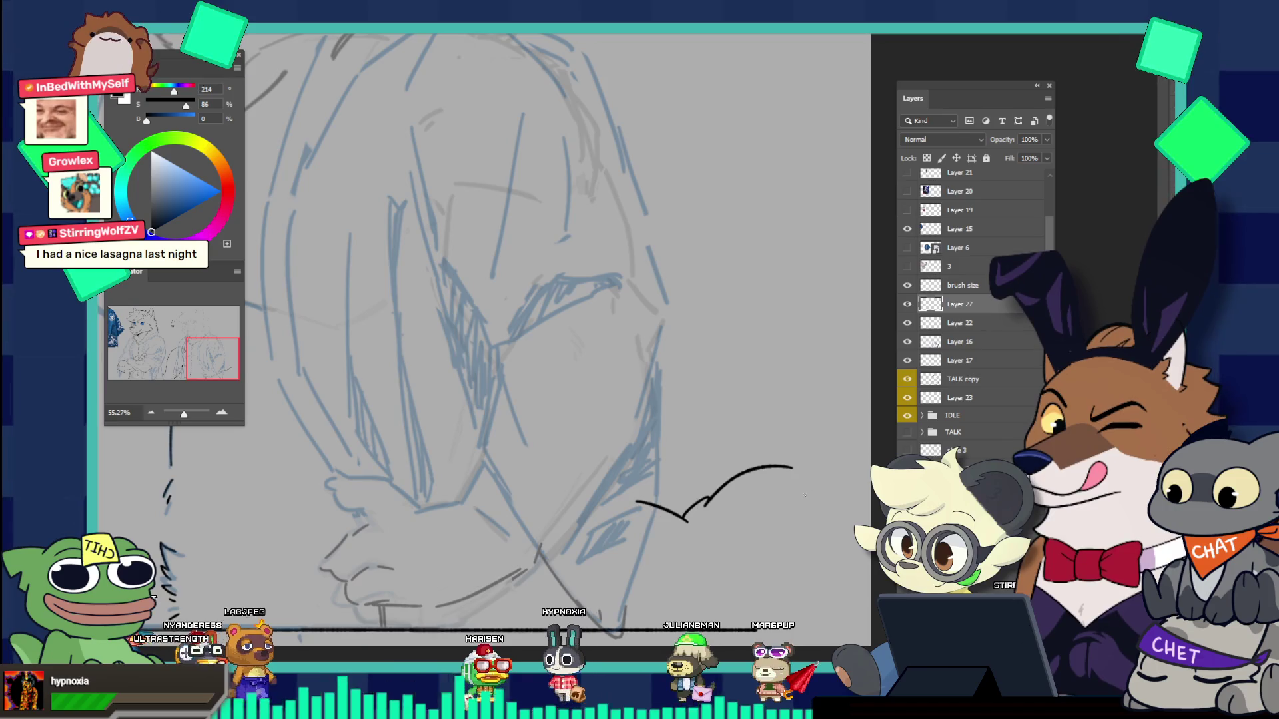
scroll(663, 340, down, 5)
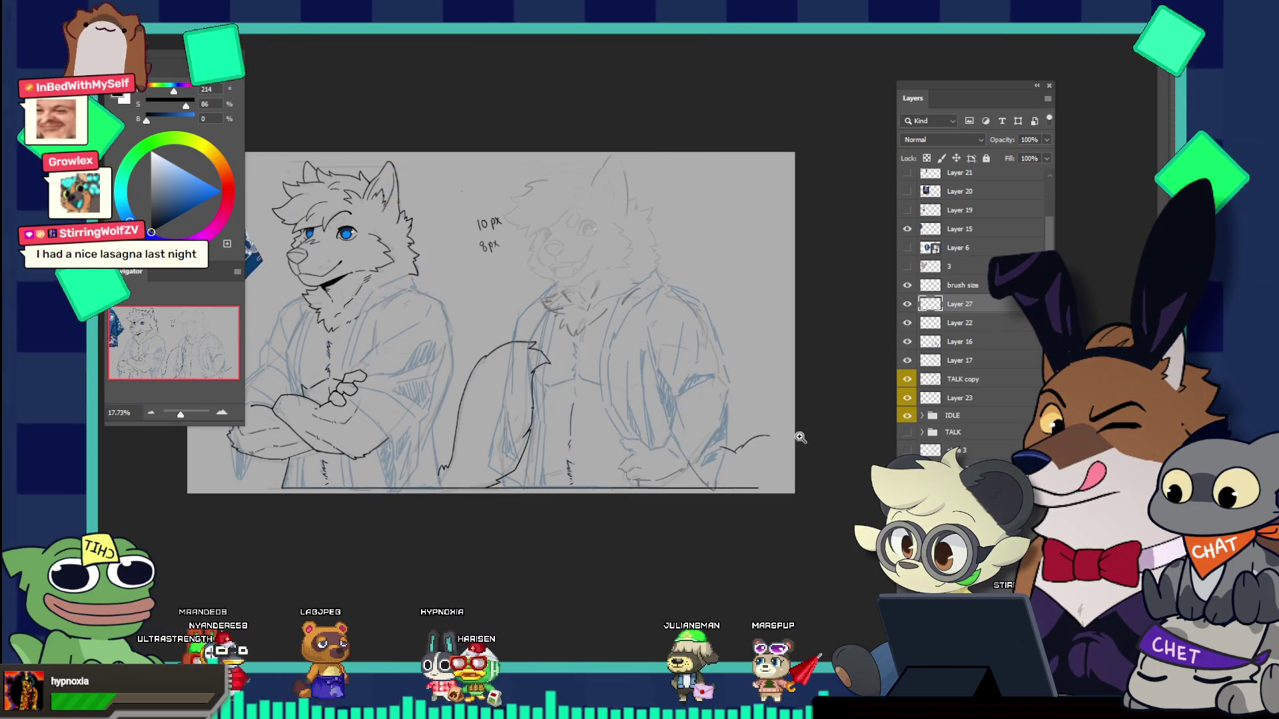
Step: Free-transform Layer 23 to shift the right-hand sketch a little left, then zoom into the lower right
scroll(693, 379, up, 3)
scroll(723, 422, down, 1)
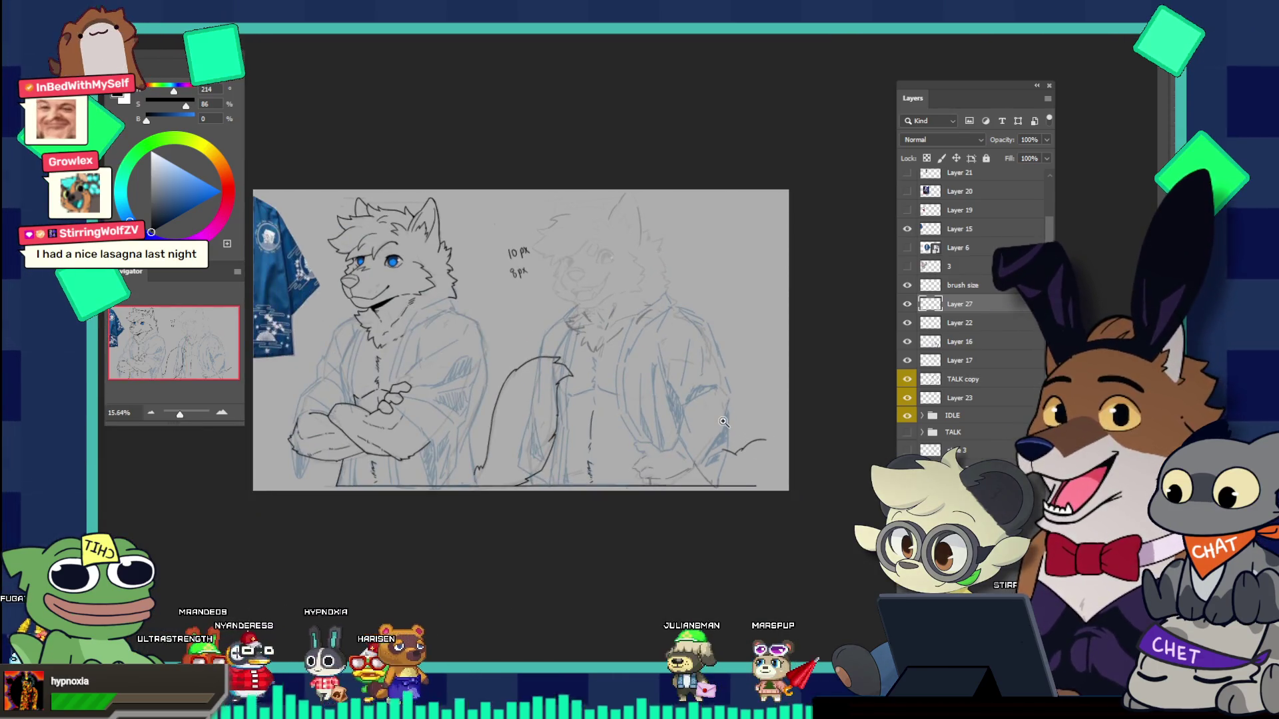
click(969, 398)
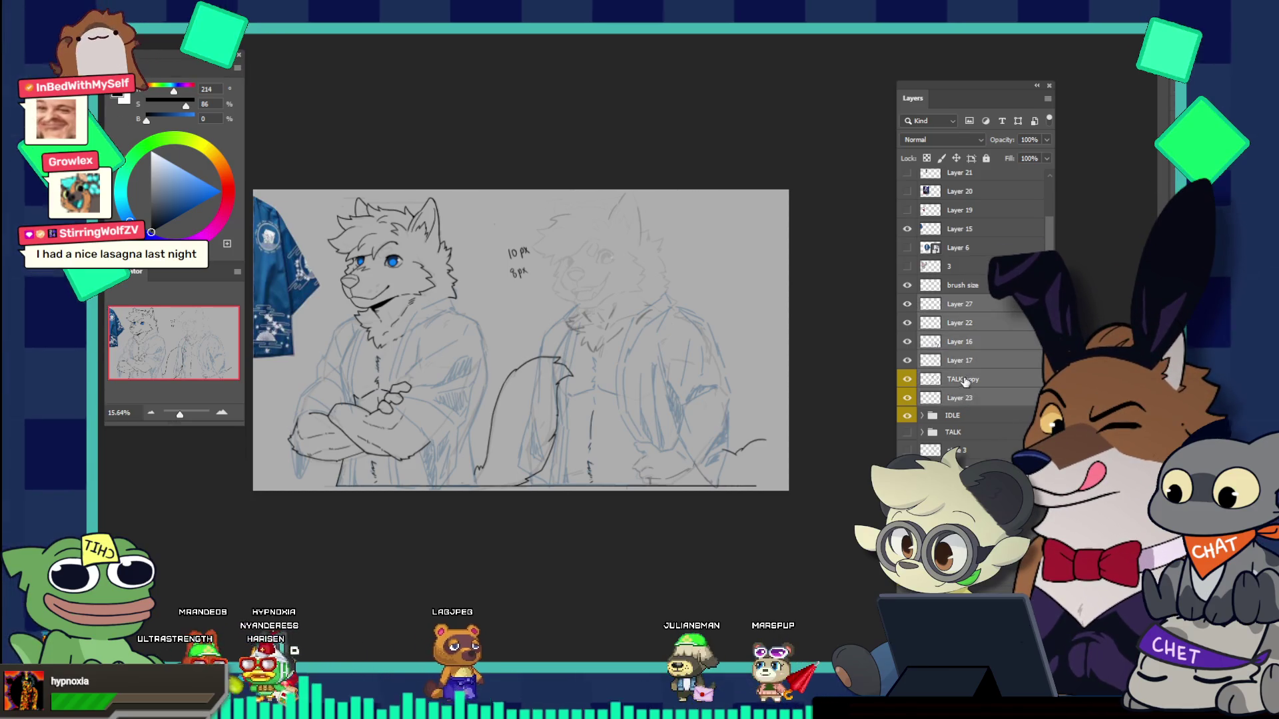
key(ctrl+t)
drag(668, 407, 634, 401)
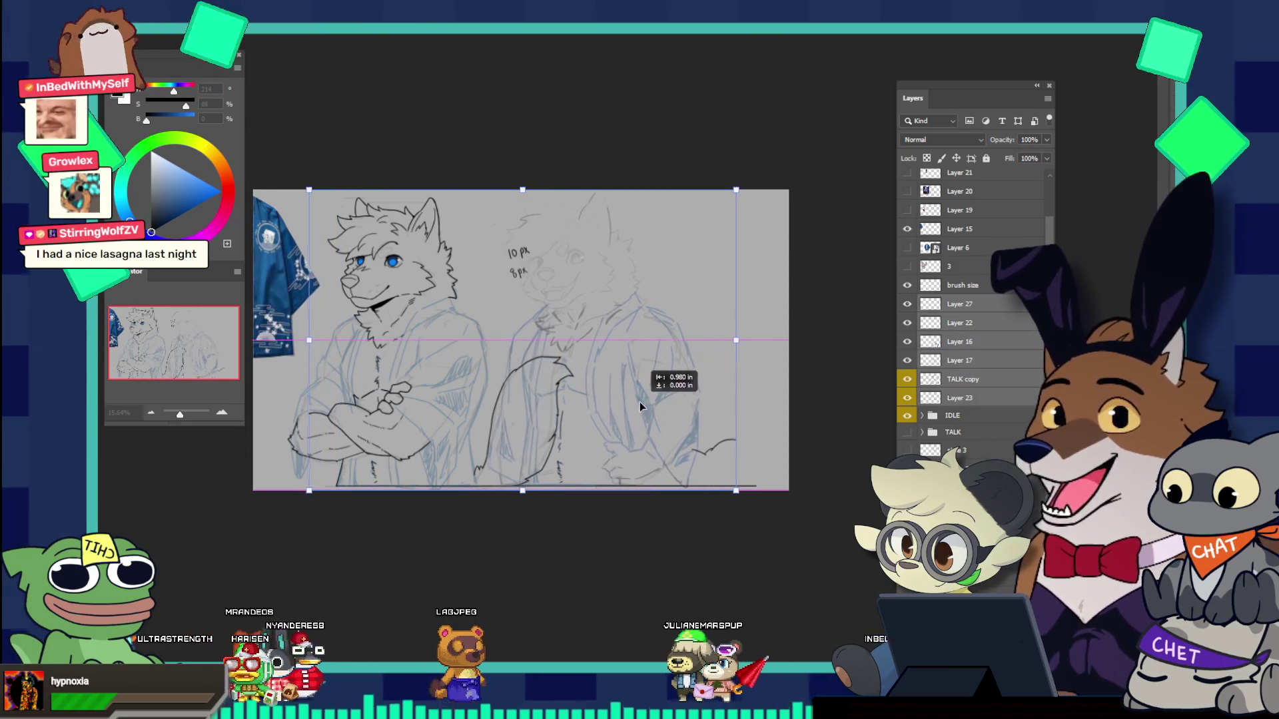
key(Return)
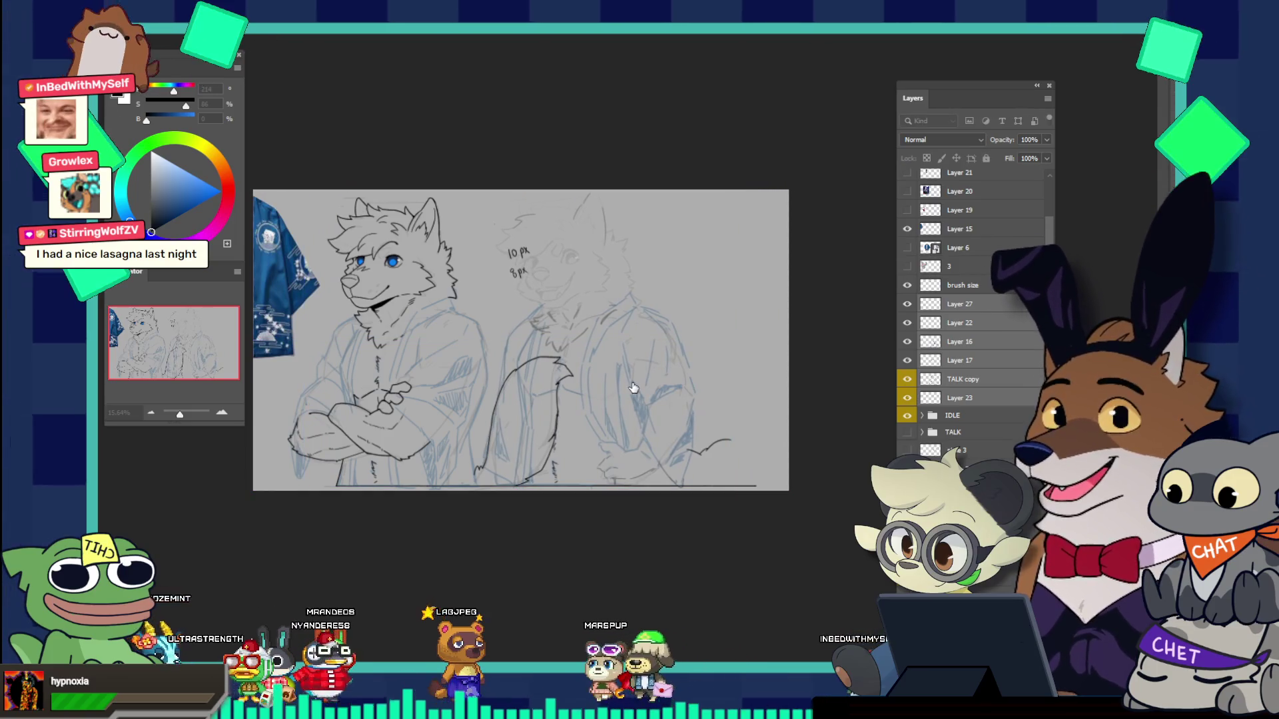
drag(722, 439, 787, 420)
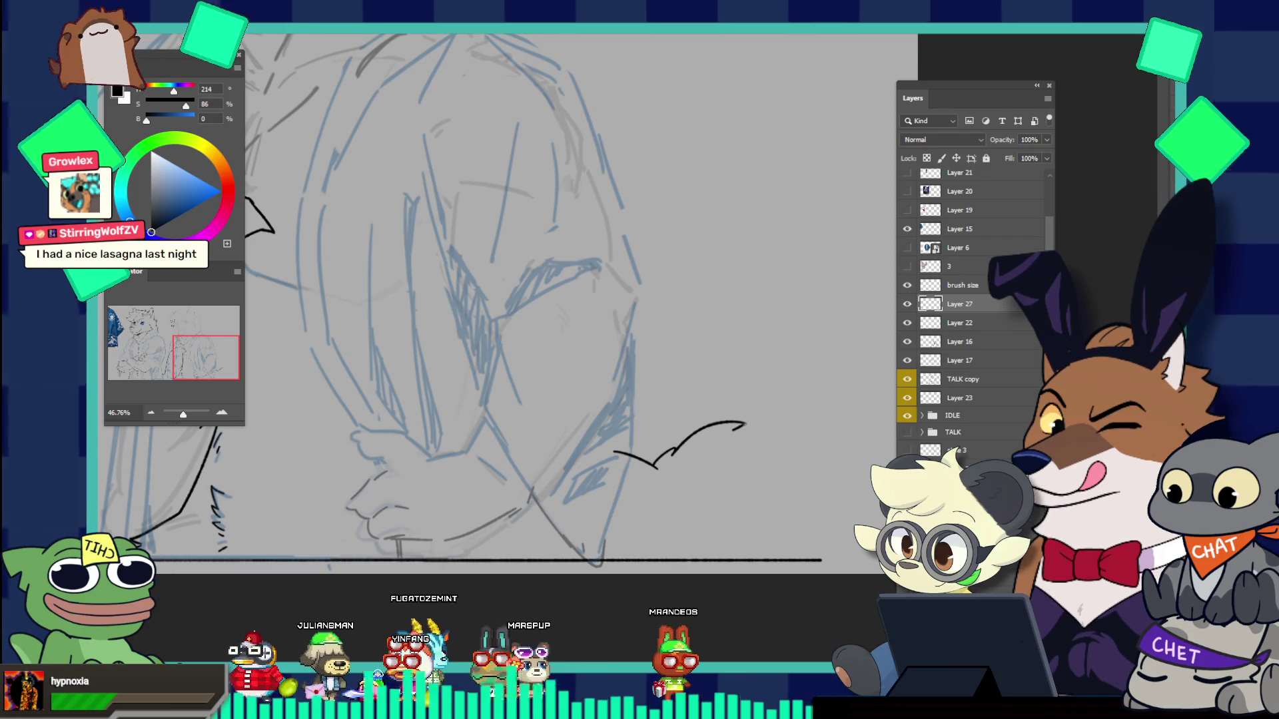
Step: Try extending the lower-right black ink curve up and to the right, undoing weak attempts
drag(733, 431, 795, 422)
key(ctrl+z)
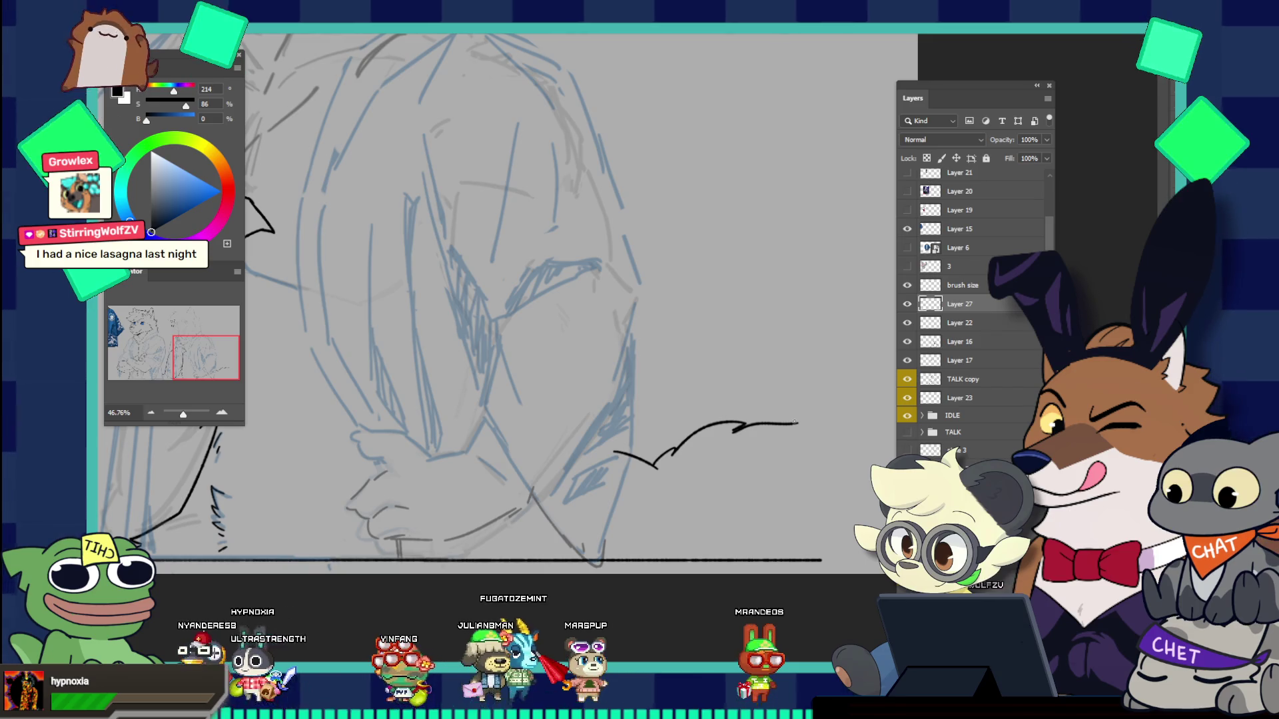
key(ctrl+z)
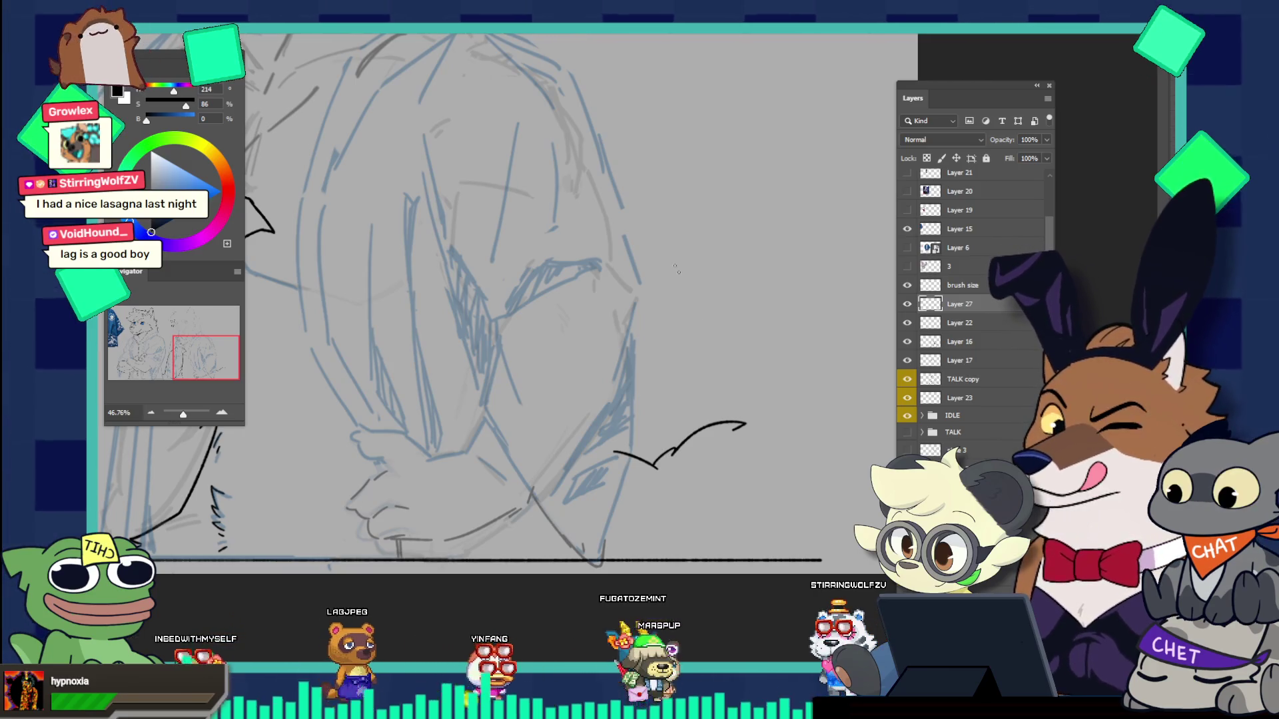
drag(777, 387, 805, 451)
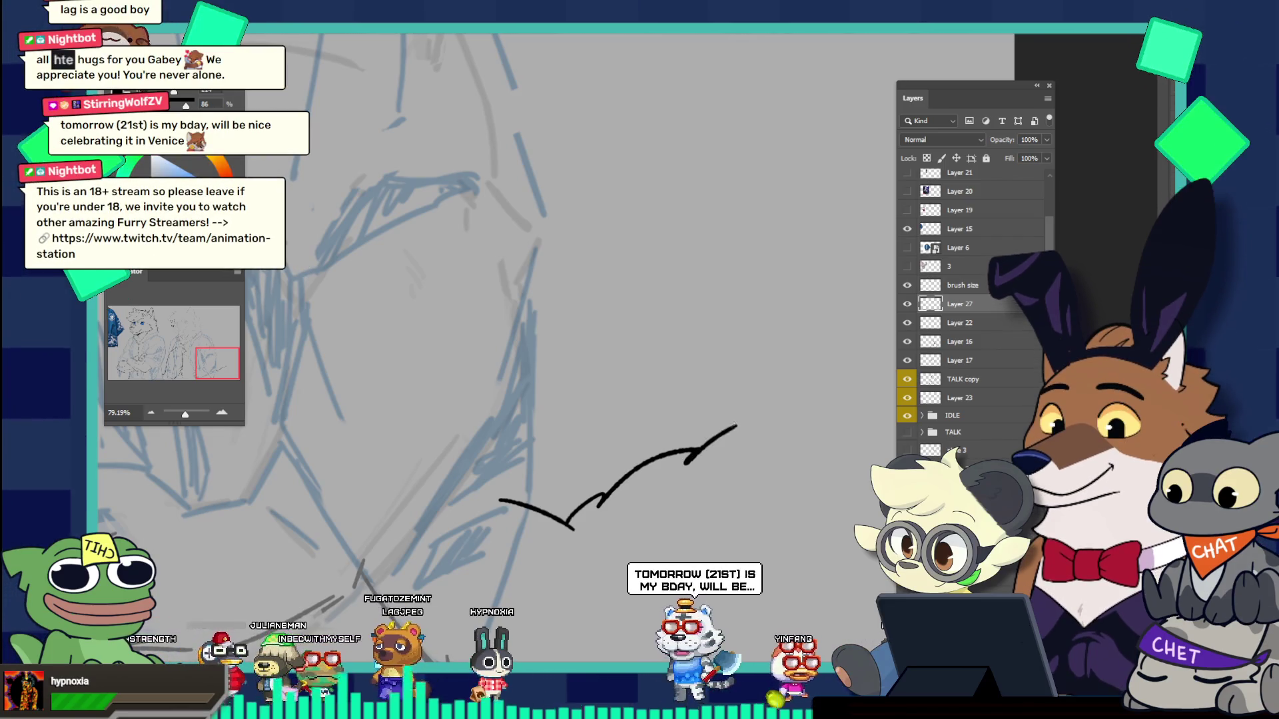
drag(686, 462, 735, 426)
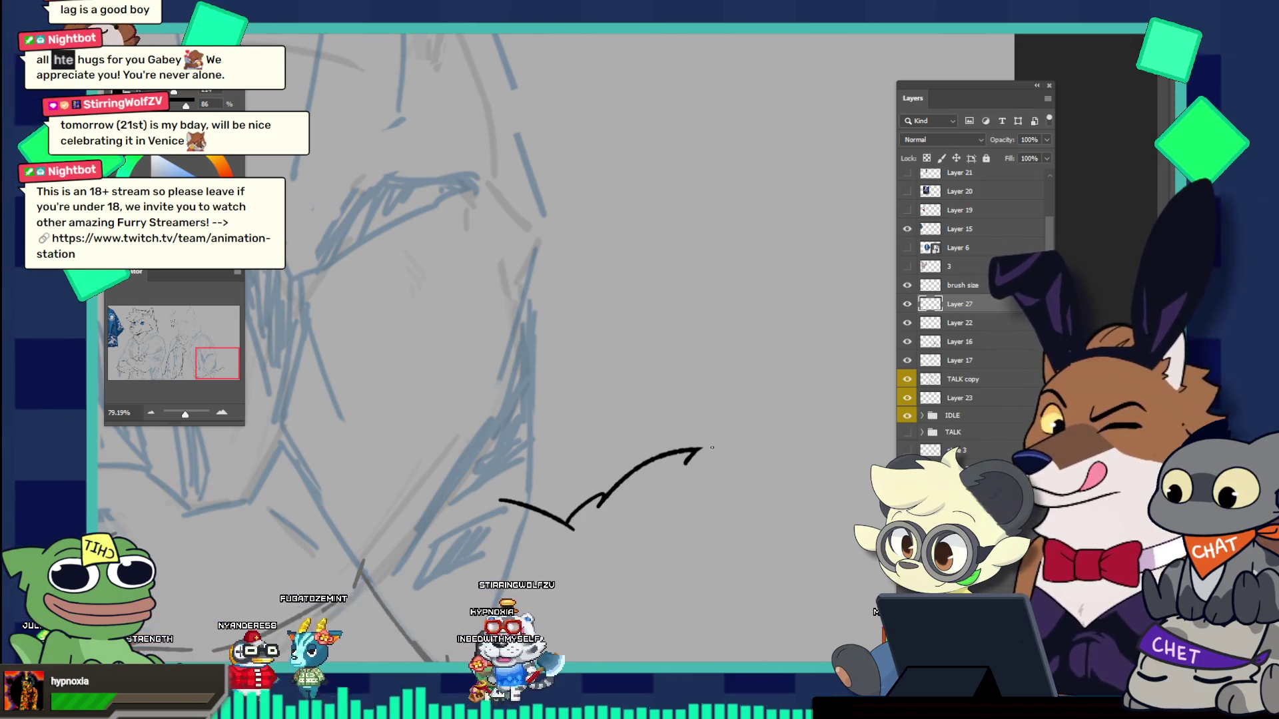
drag(690, 462, 746, 408)
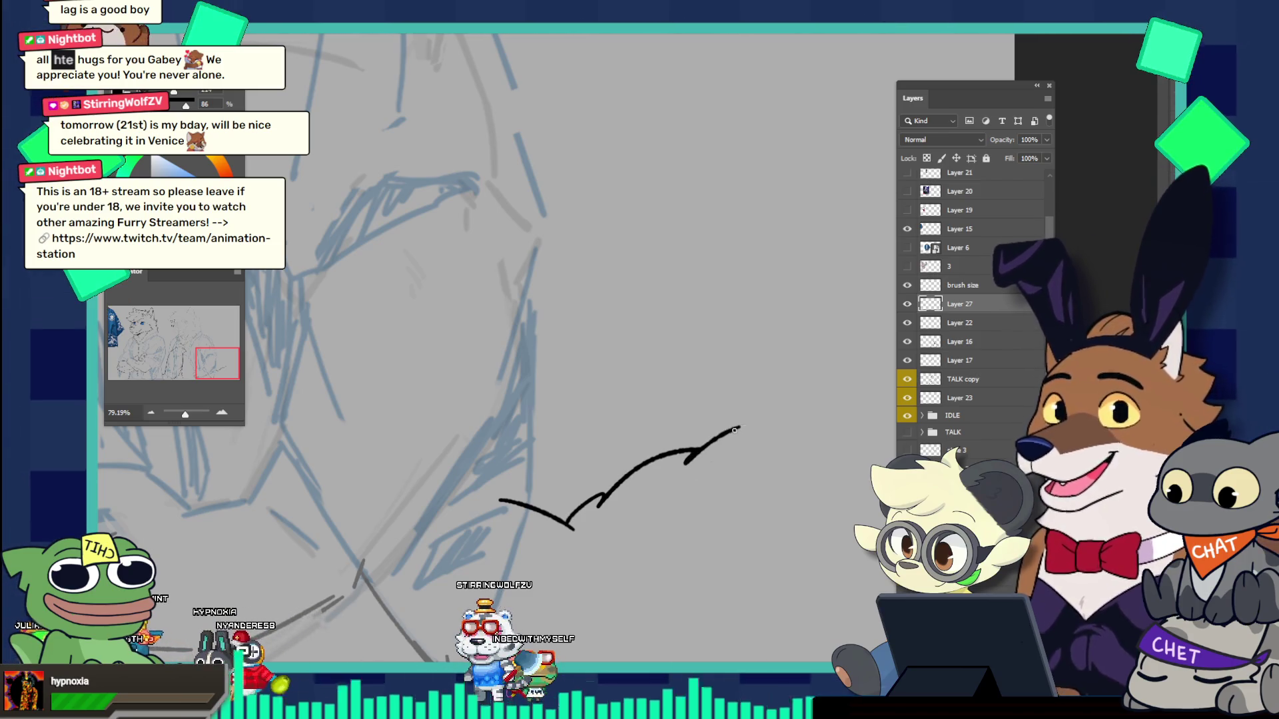
key(ctrl+z)
Step: Redraw the curve's end as a hooked arc and carry it further up to the right
drag(626, 482, 686, 463)
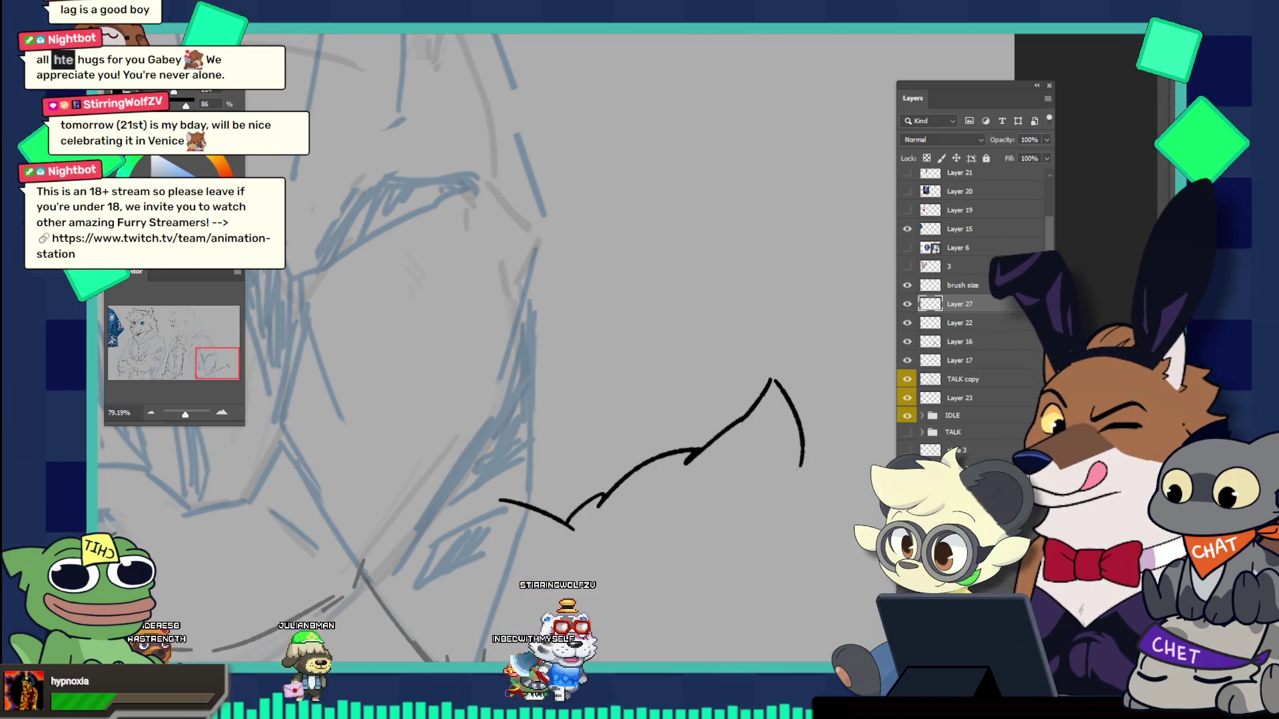
key(ctrl+z)
scroll(829, 420, down, 2)
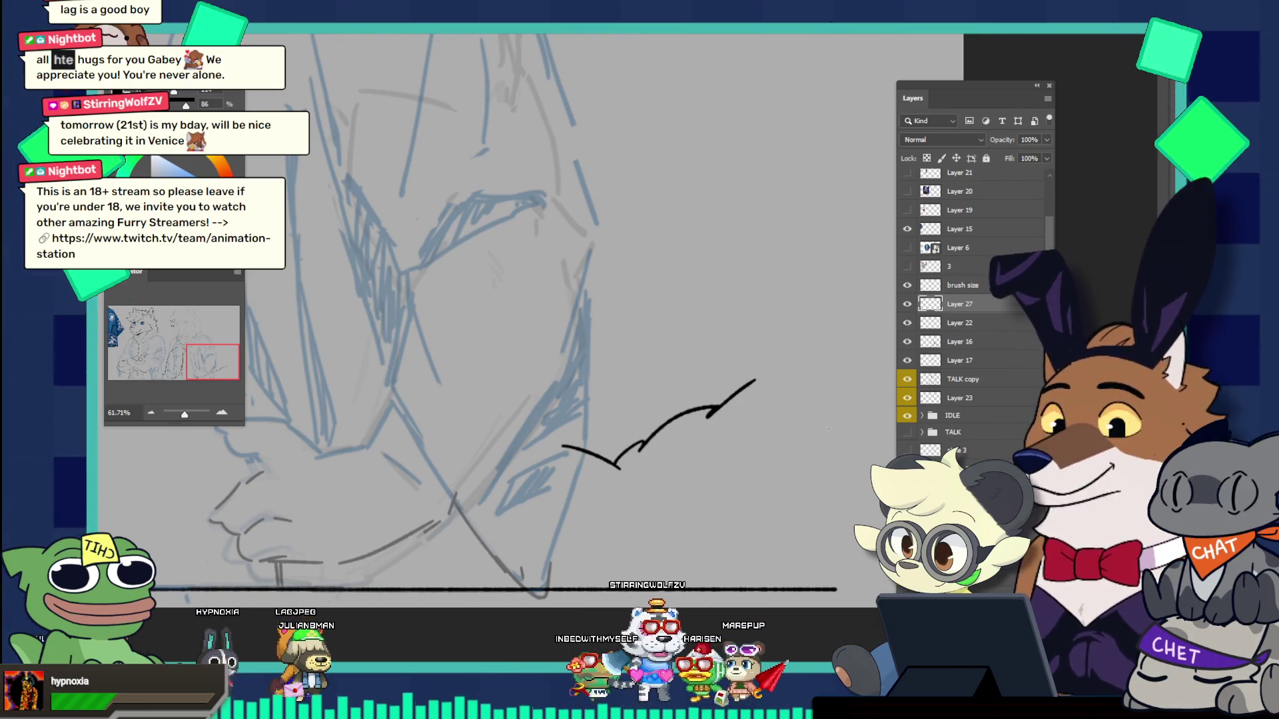
key(ctrl+z)
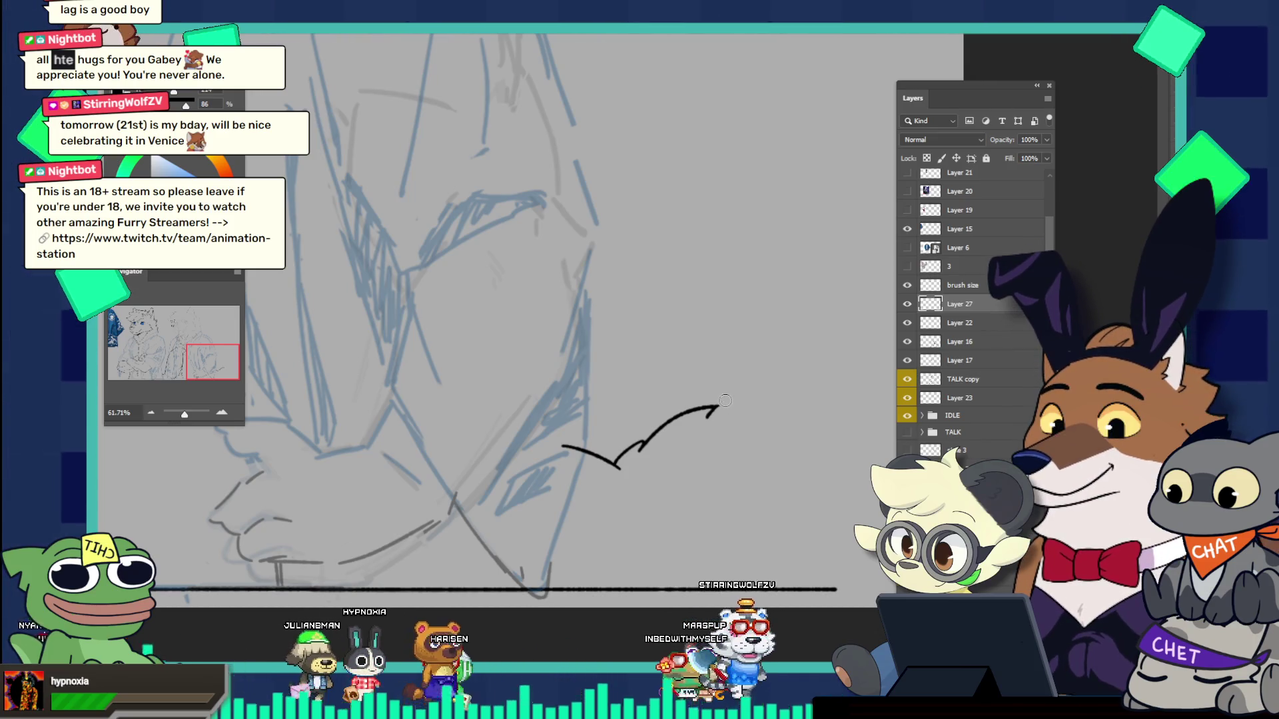
drag(741, 402, 669, 347)
drag(745, 399, 748, 422)
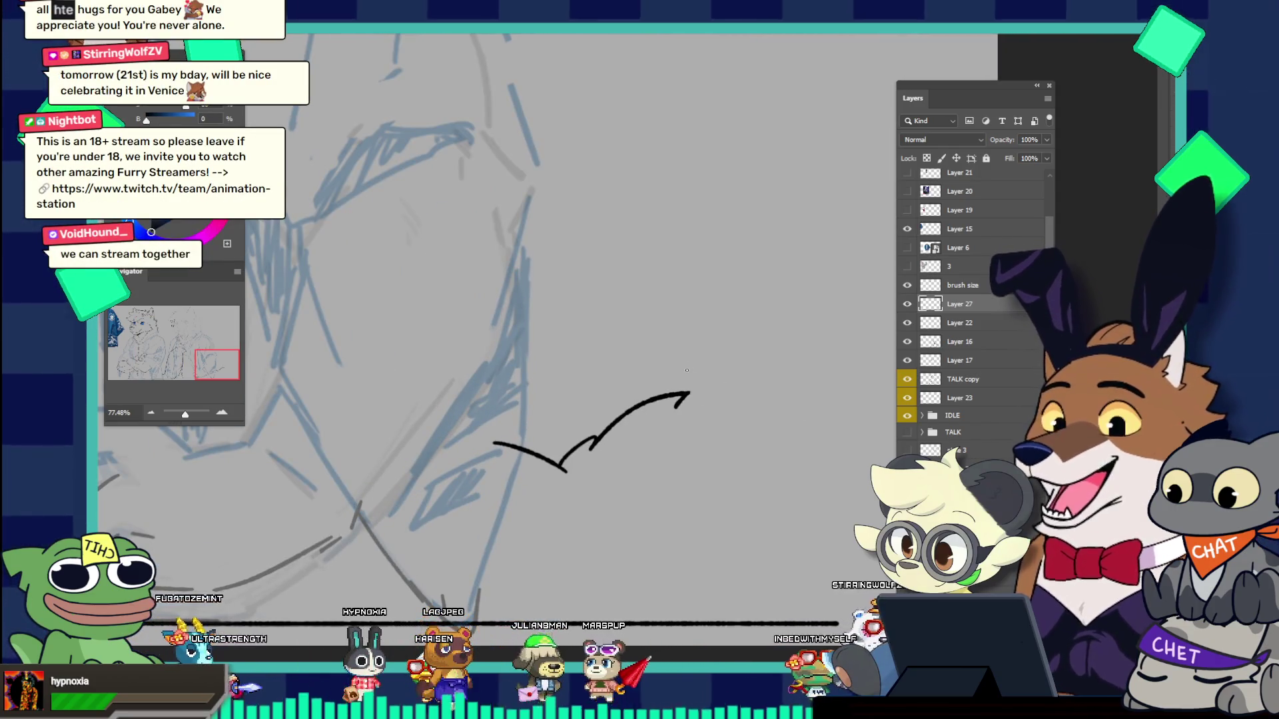
drag(672, 413, 738, 377)
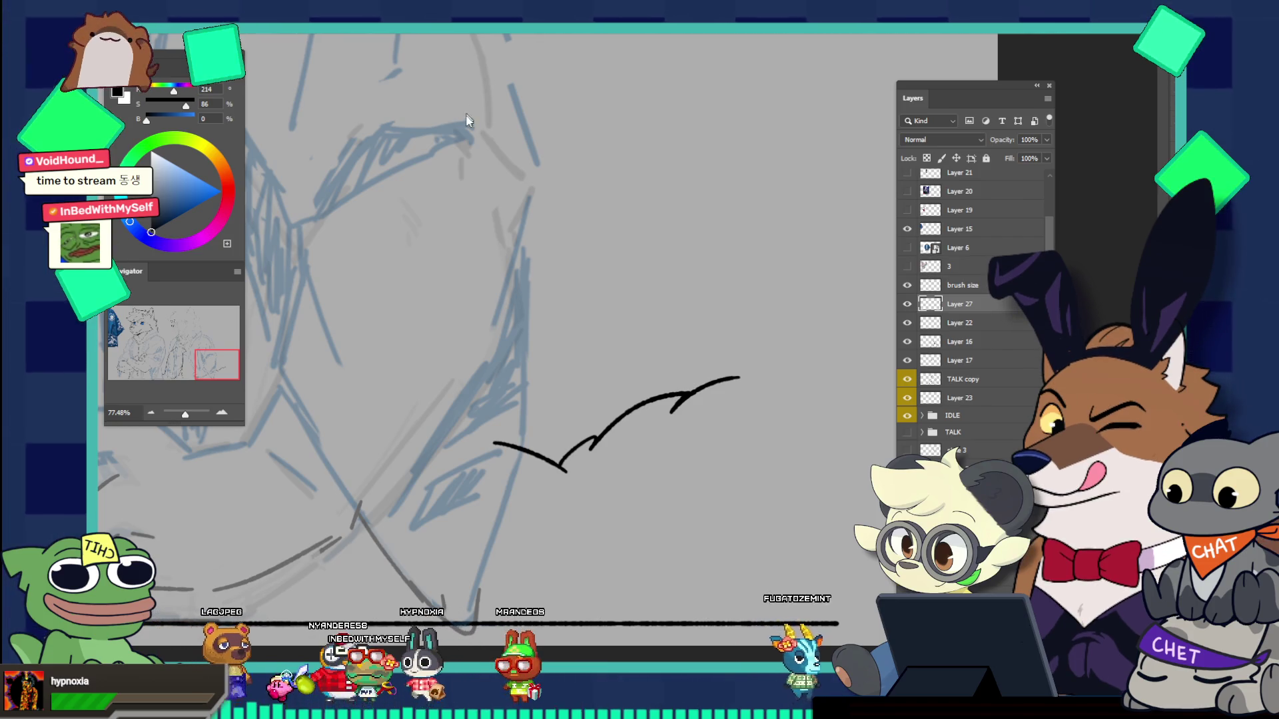
Step: Switch to the emote sheet document and make the NEON group's emotes visible
alt+click(588, 253)
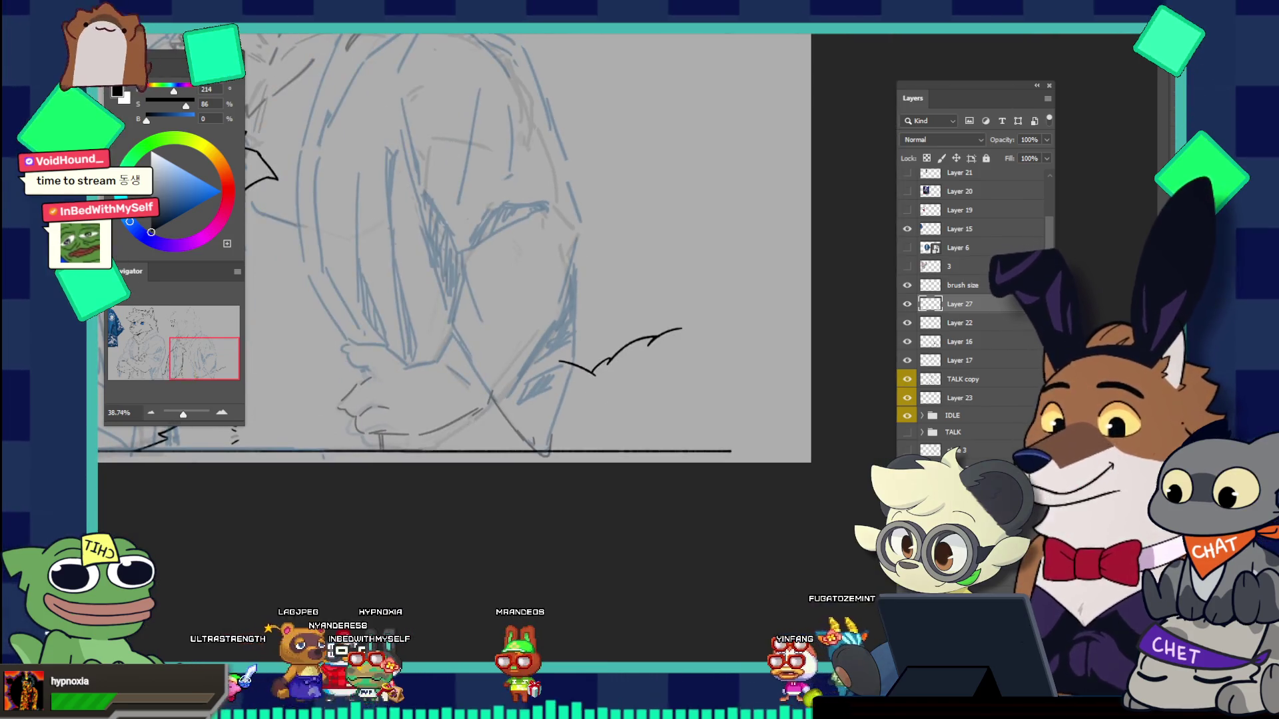
key(ctrl+Tab)
click(525, 345)
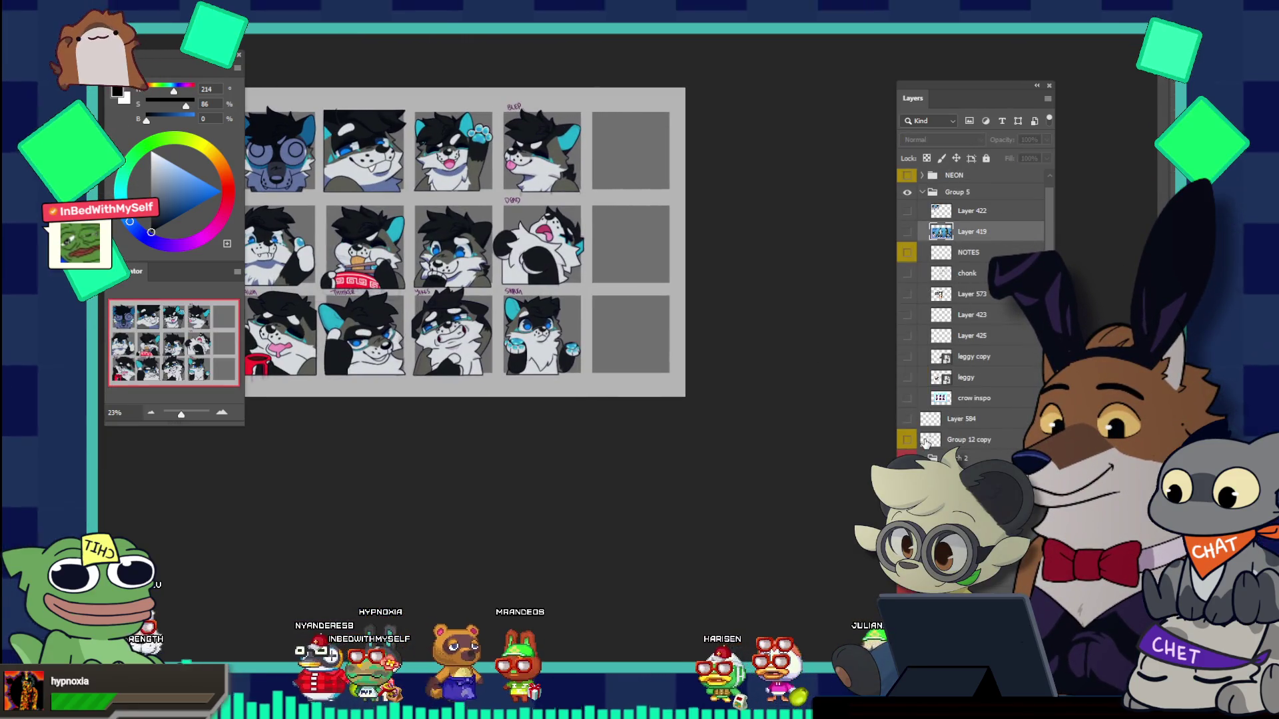
scroll(925, 439, down, 2)
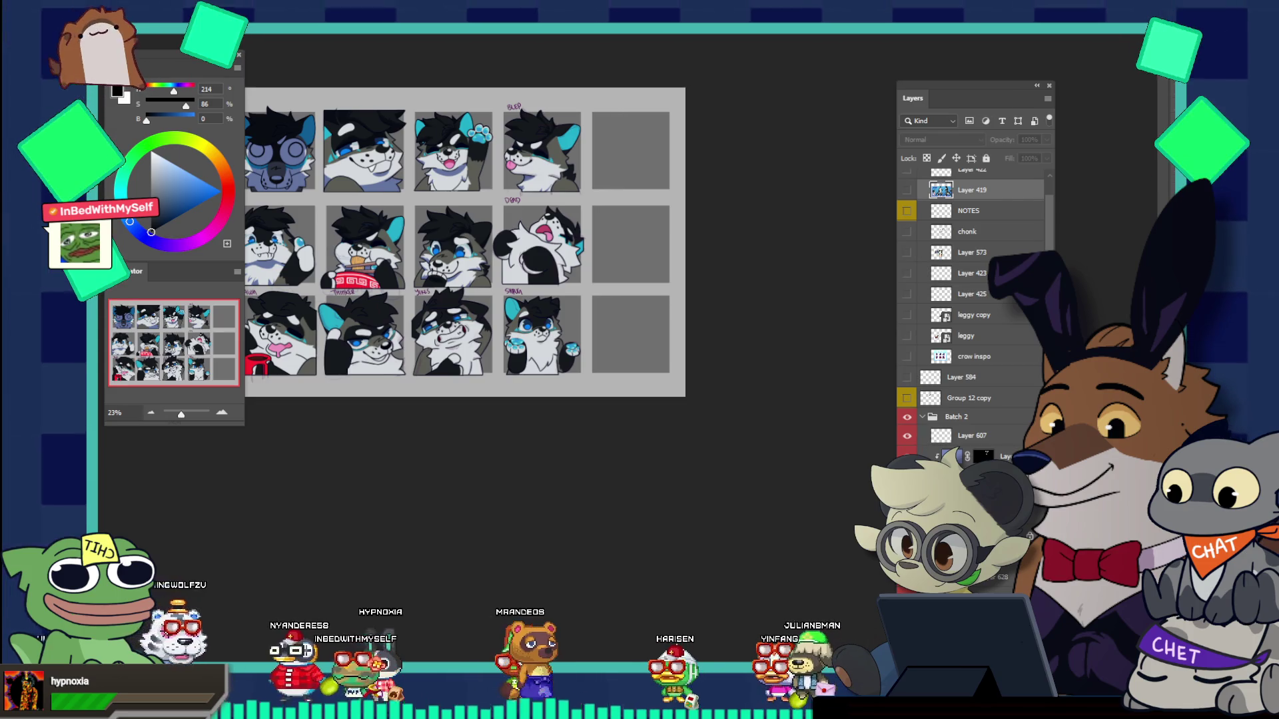
click(722, 352)
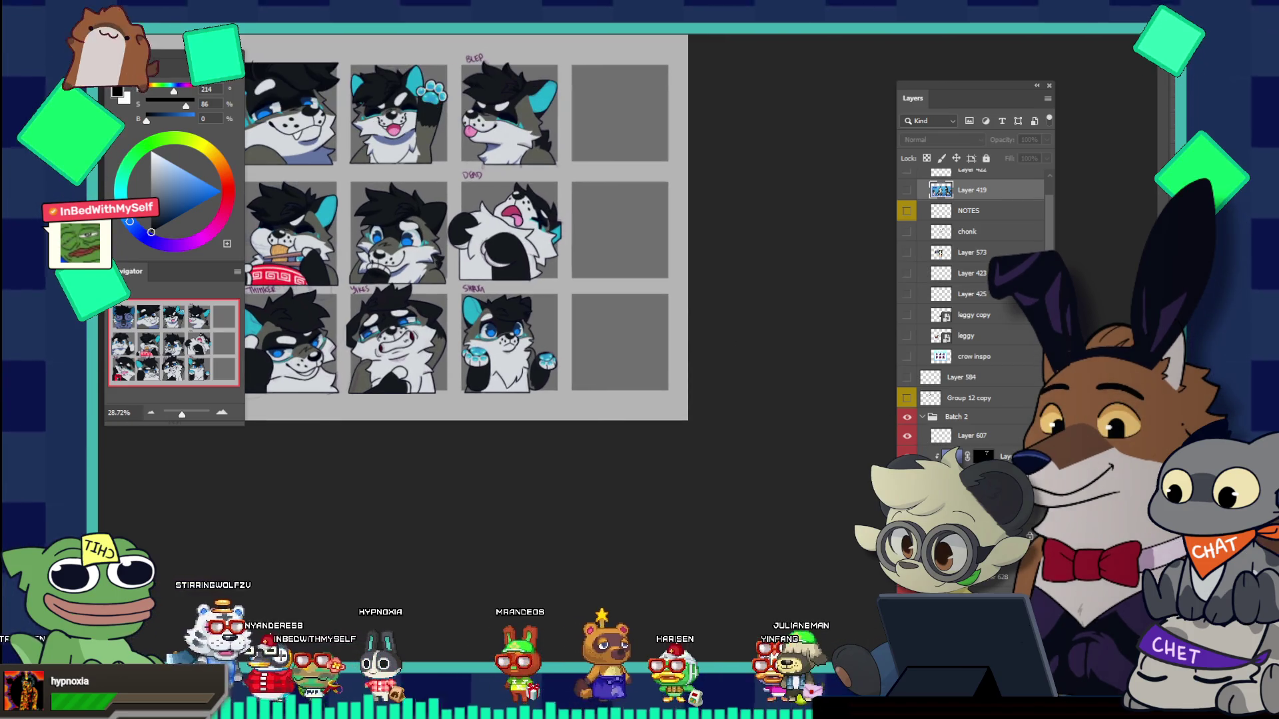
scroll(920, 266, up, 3)
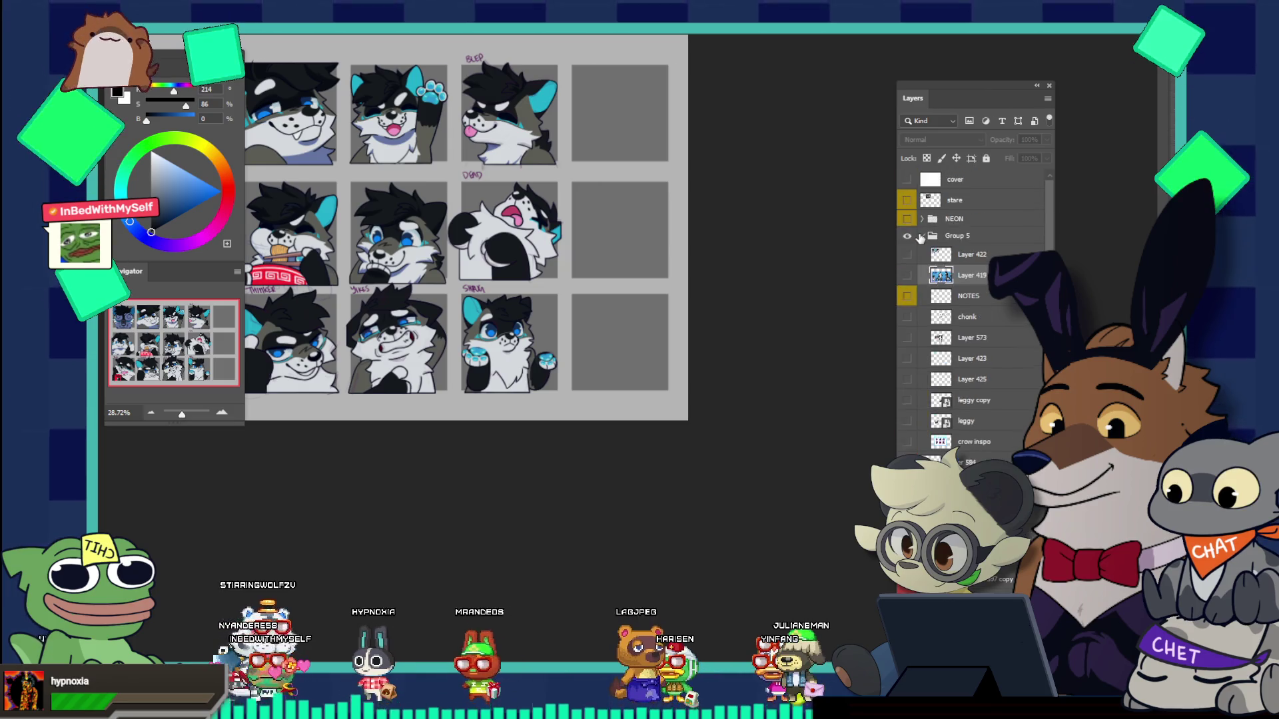
click(906, 219)
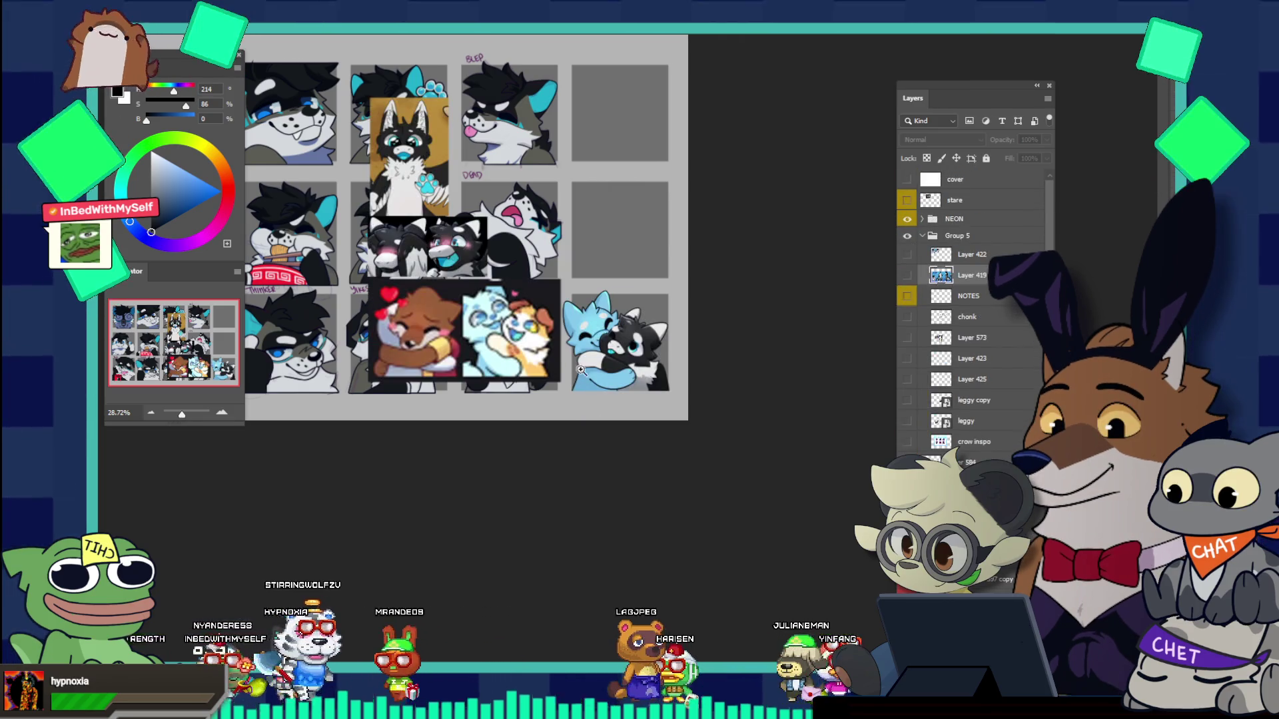
Step: Zoom in on the wolf hug emote and adjust its Group 6 layers, selecting Layer 665
click(580, 369)
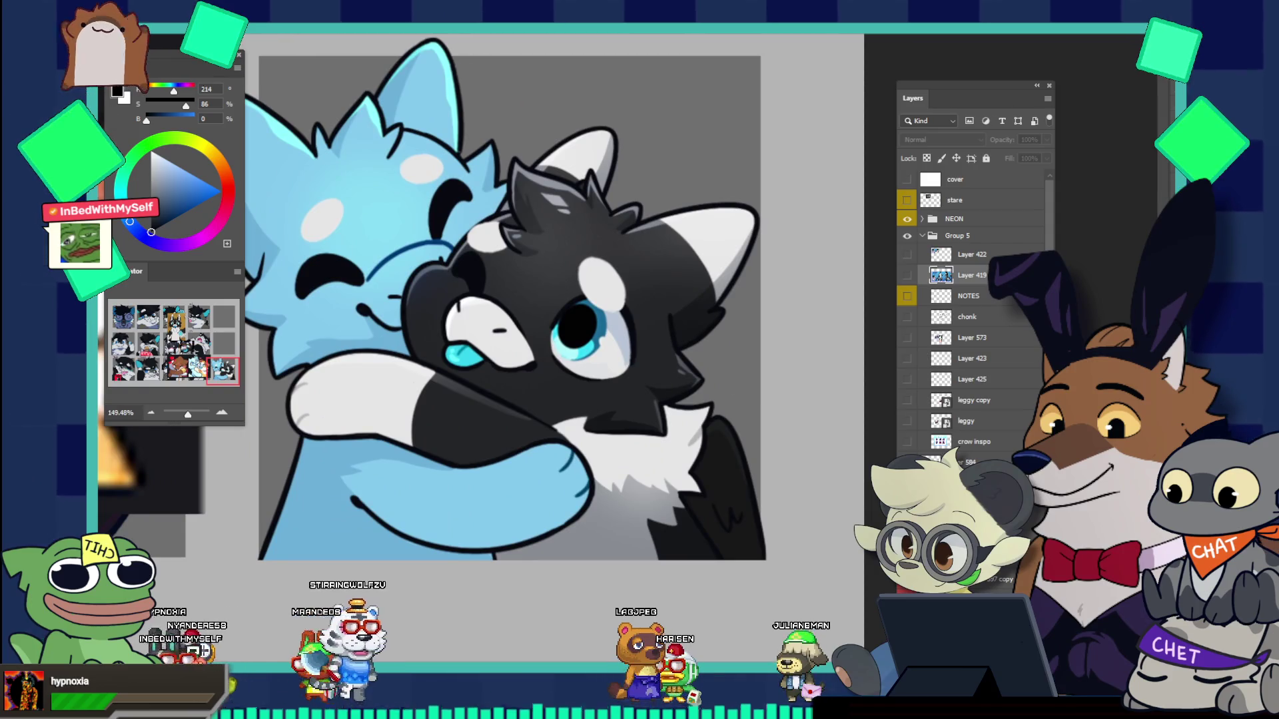
drag(615, 293, 615, 311)
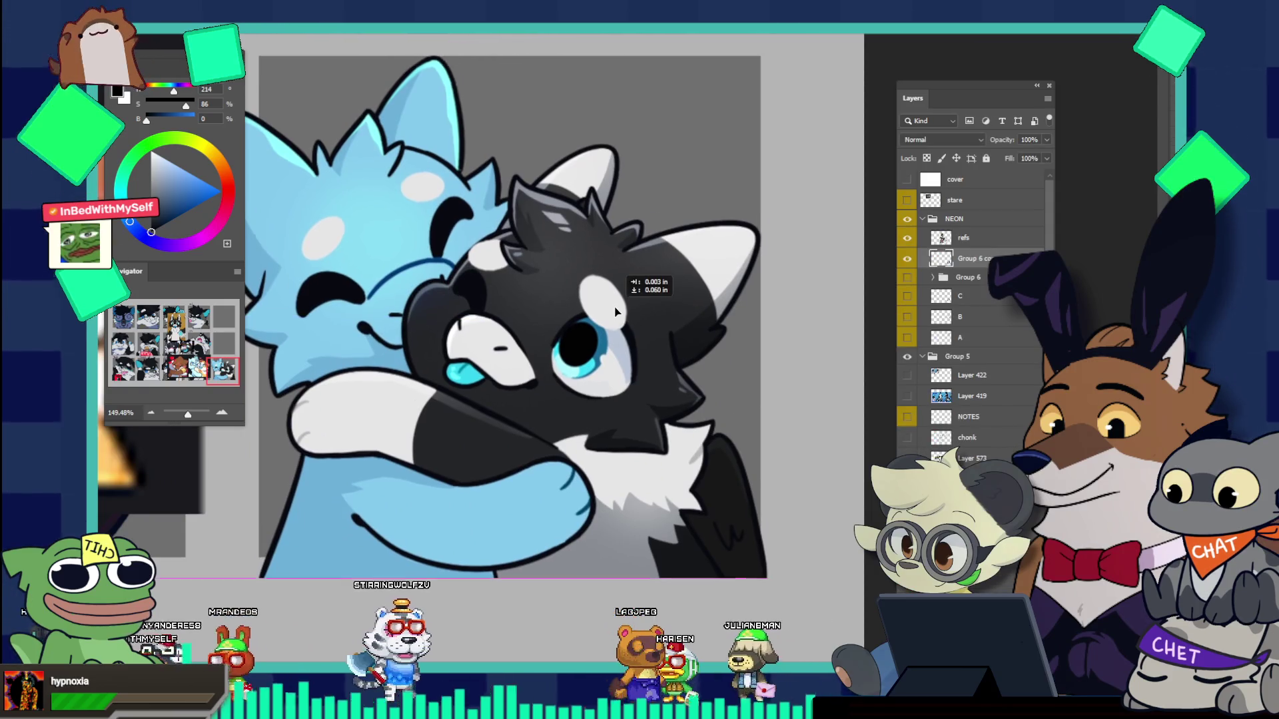
click(907, 258)
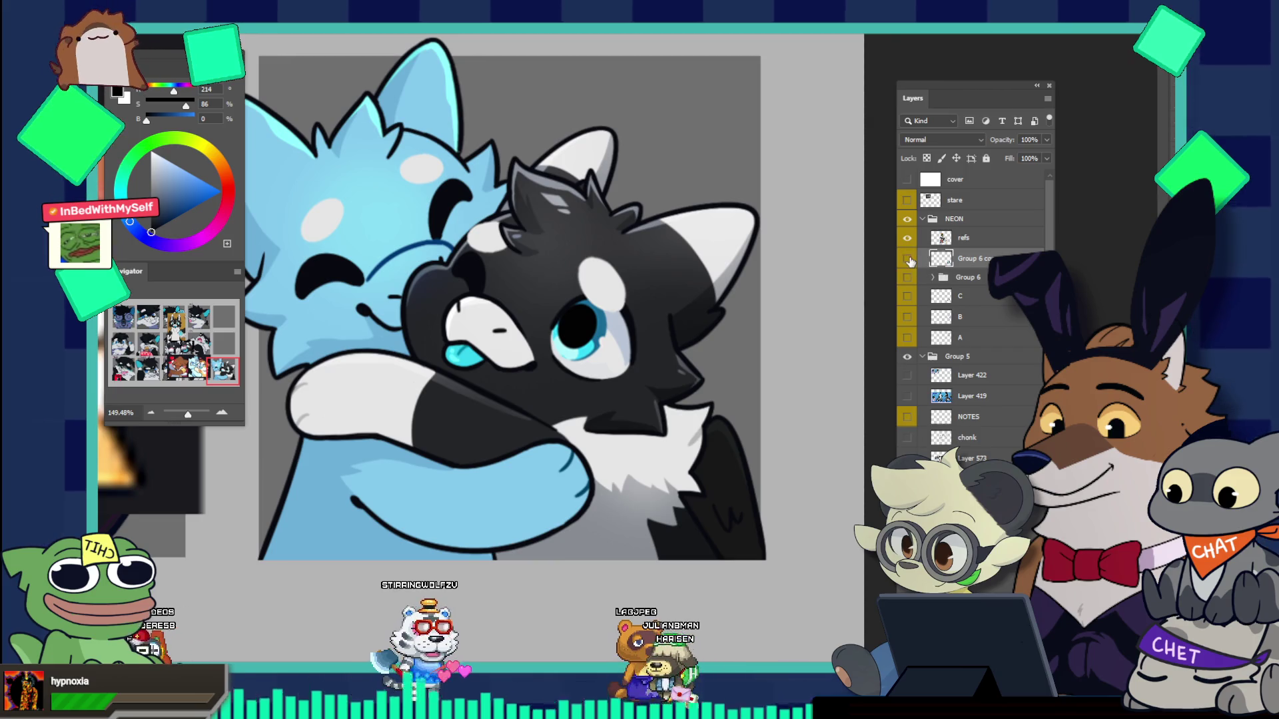
click(907, 259)
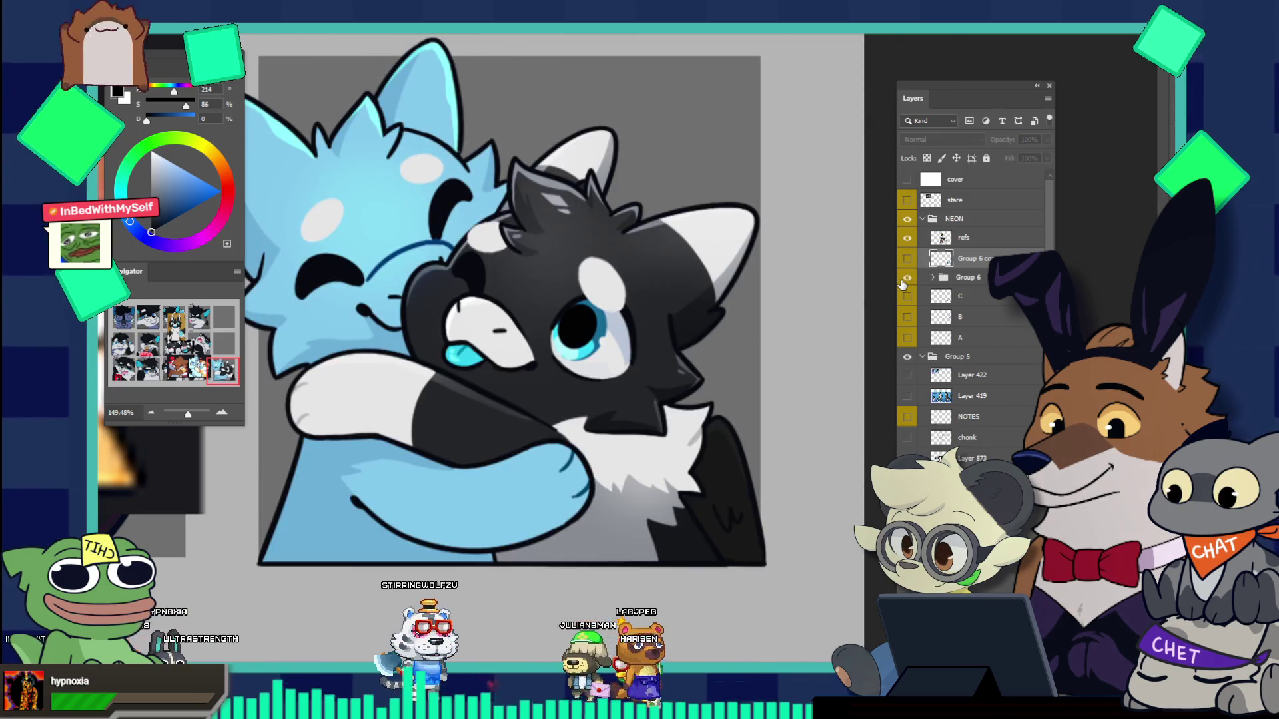
mouse_move(623, 296)
mouse_down()
mouse_move(613, 285)
mouse_move(623, 296)
mouse_up()
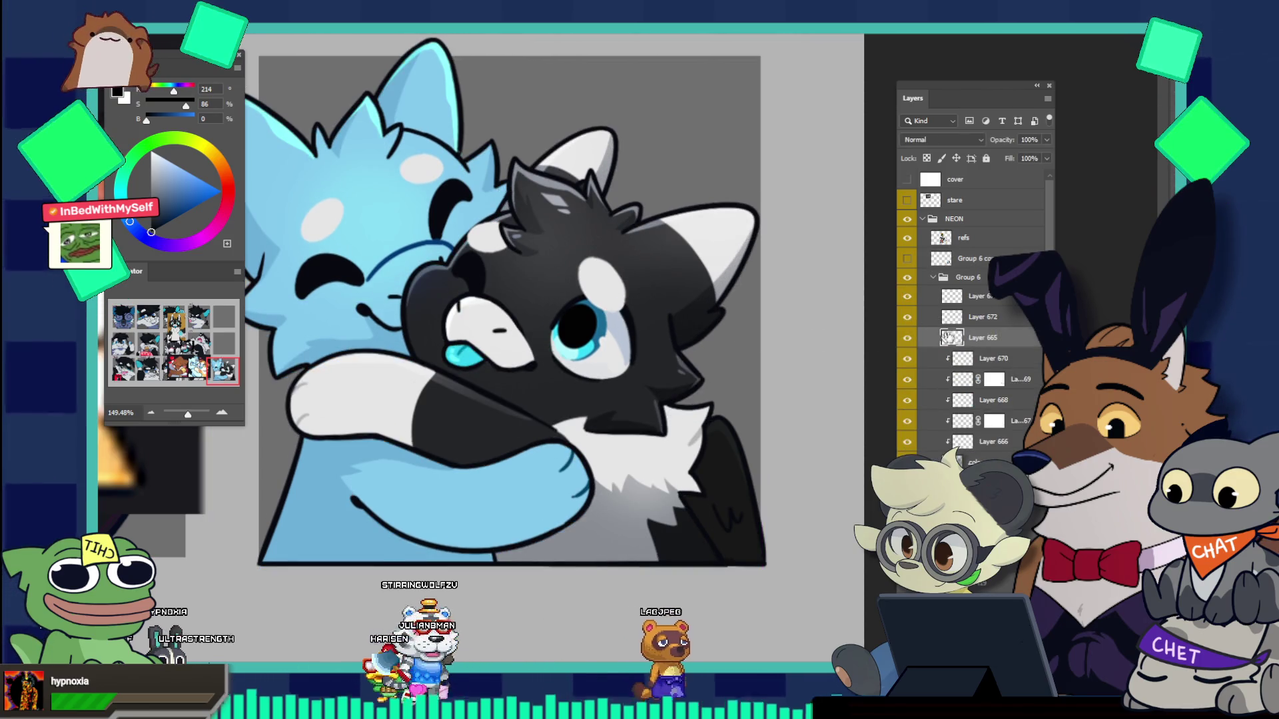
mouse_move(642, 476)
mouse_down()
mouse_move(703, 447)
mouse_move(762, 472)
mouse_up()
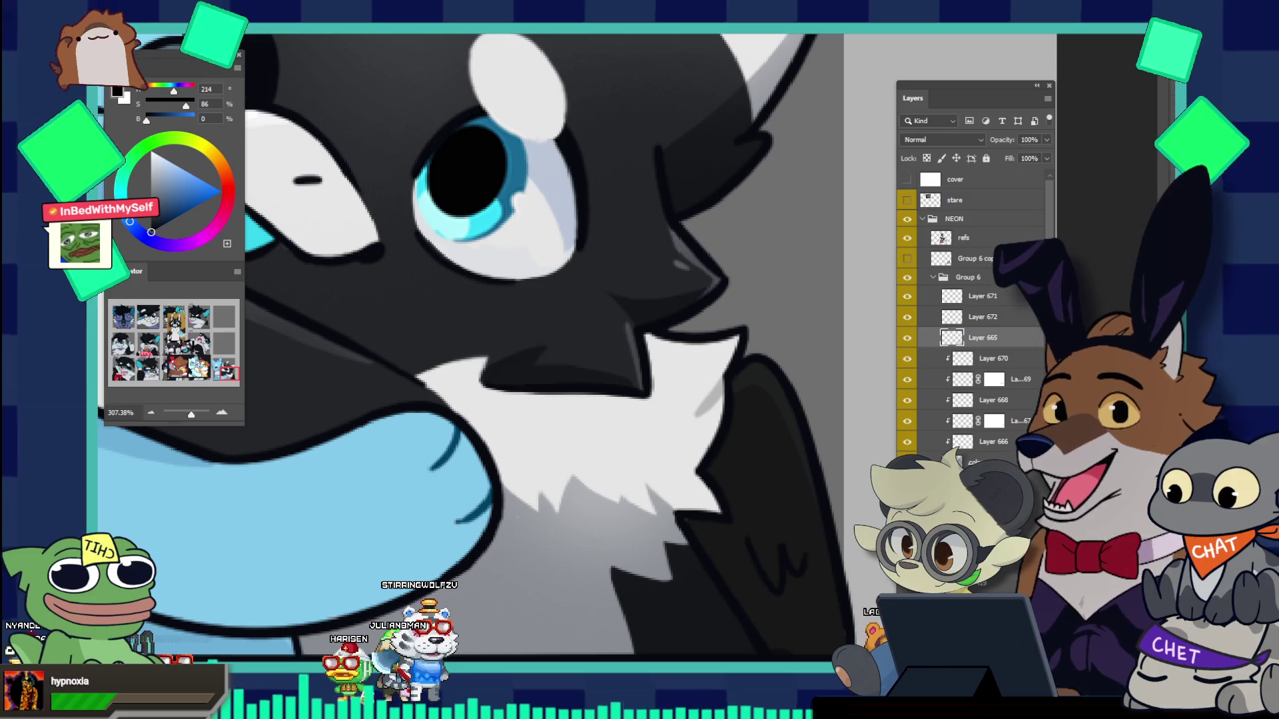
Step: Sample the near-black colour from the black-and-white wolf's dark fur
key(v)
click(763, 363)
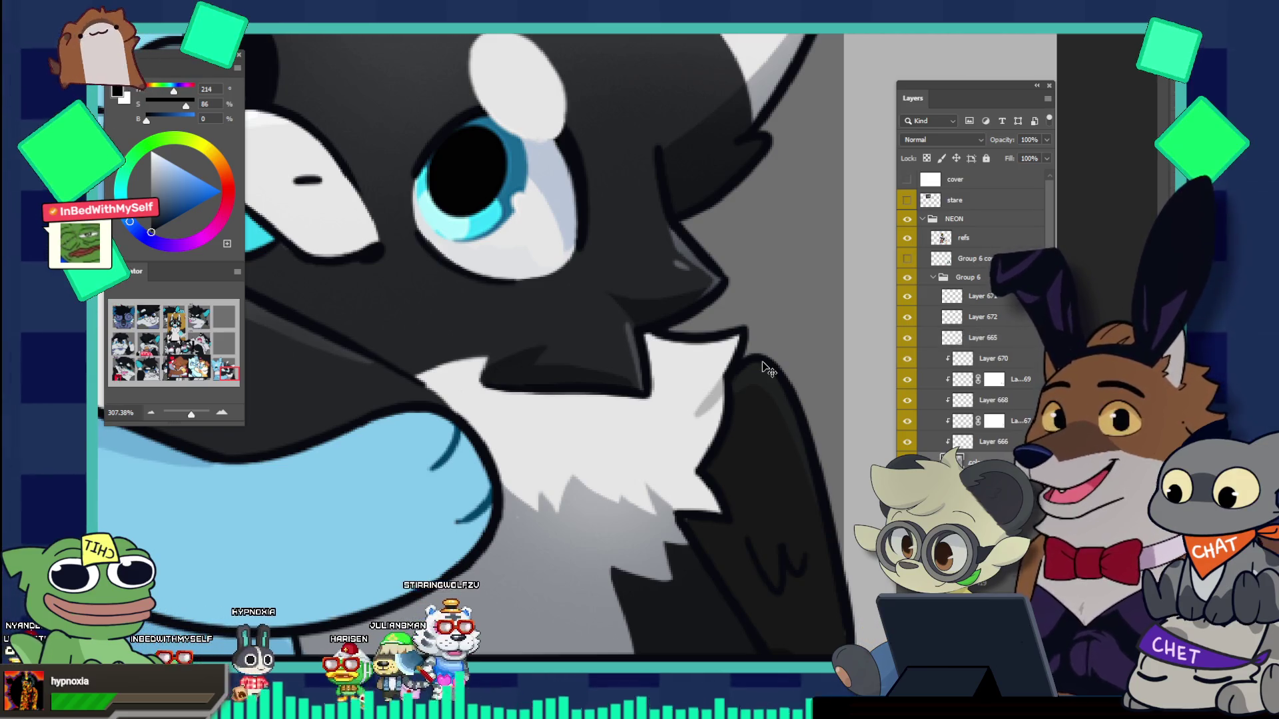
key(i)
click(776, 375)
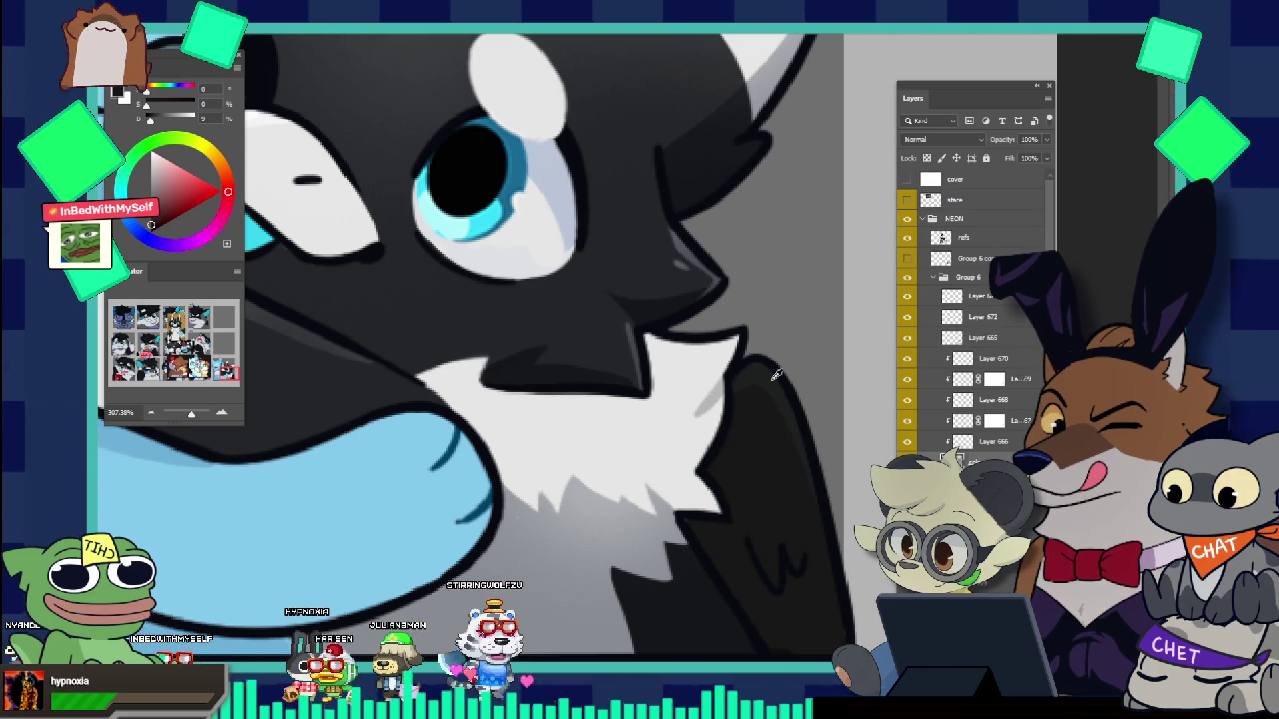
Step: Load the 'ink emote brush' preset from the Brush presets panel
key(F5)
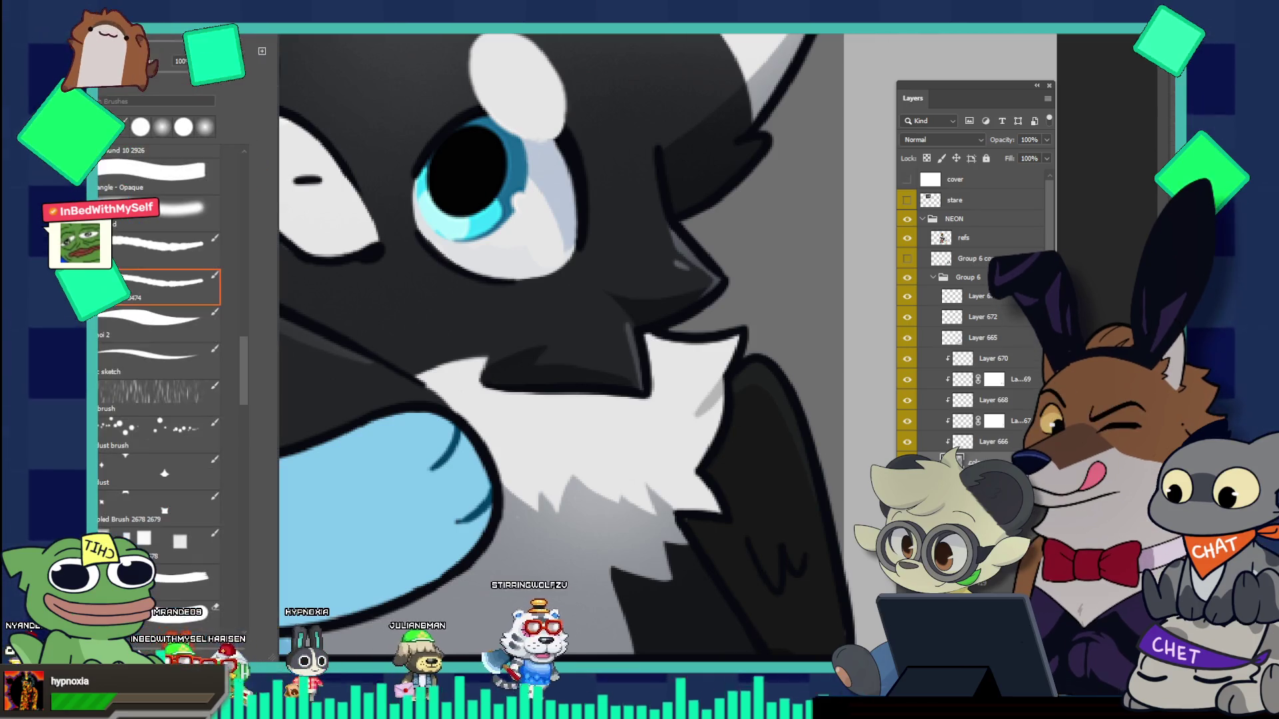
click(136, 300)
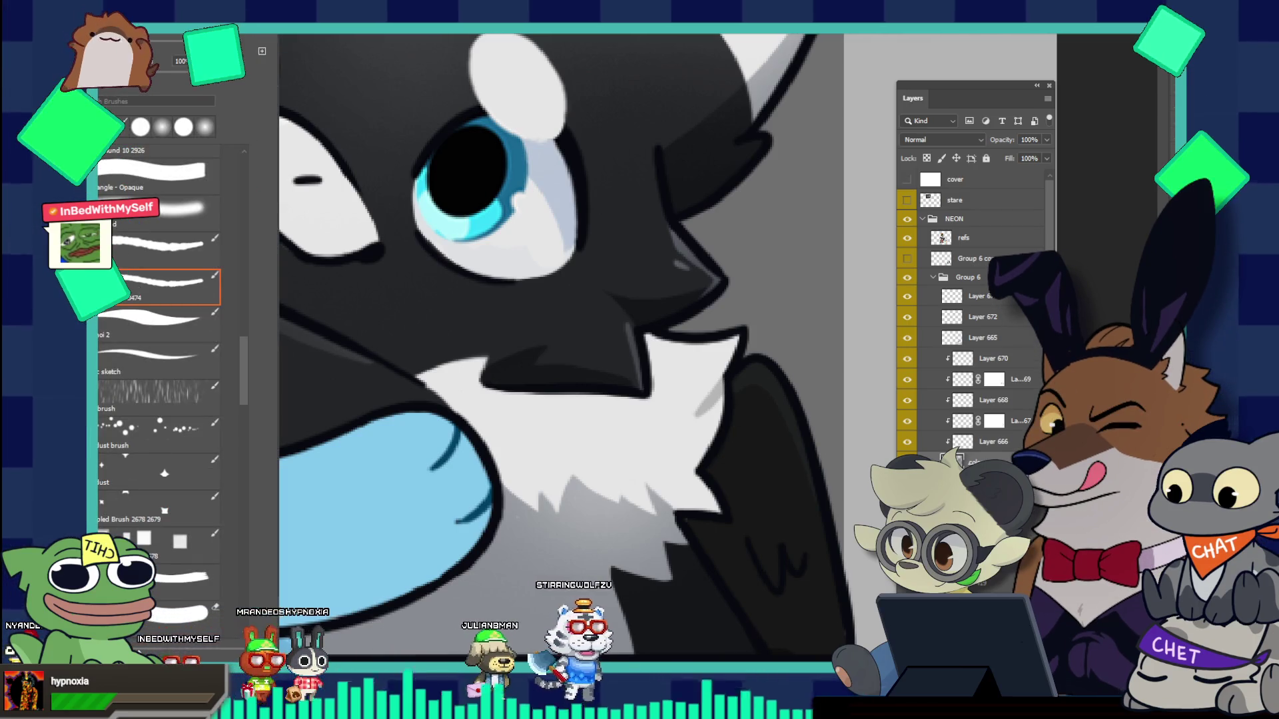
click(242, 465)
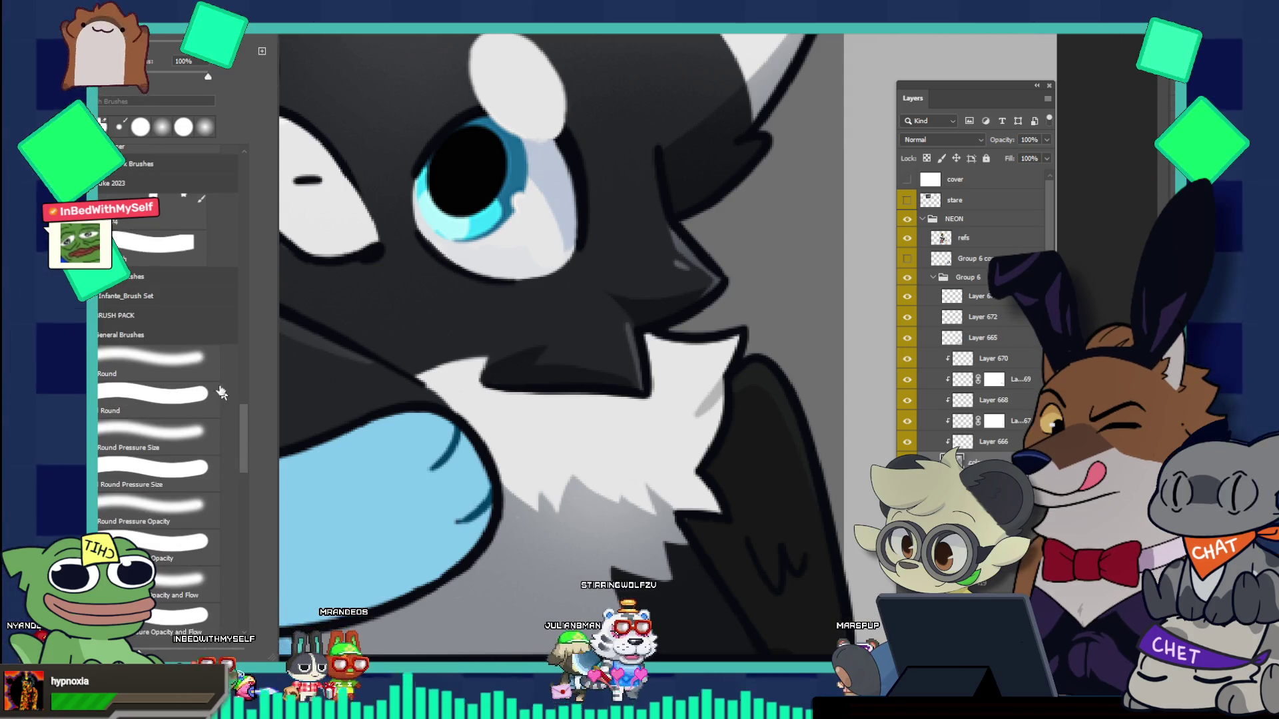
click(242, 208)
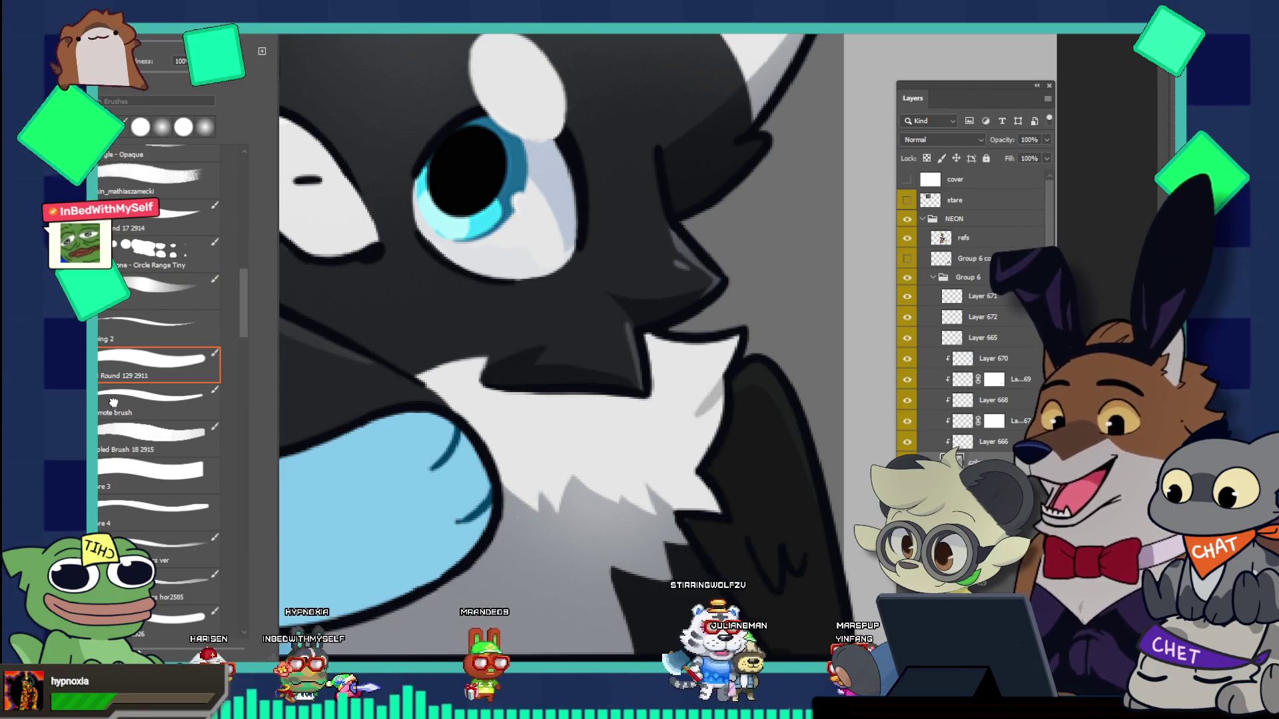
click(114, 401)
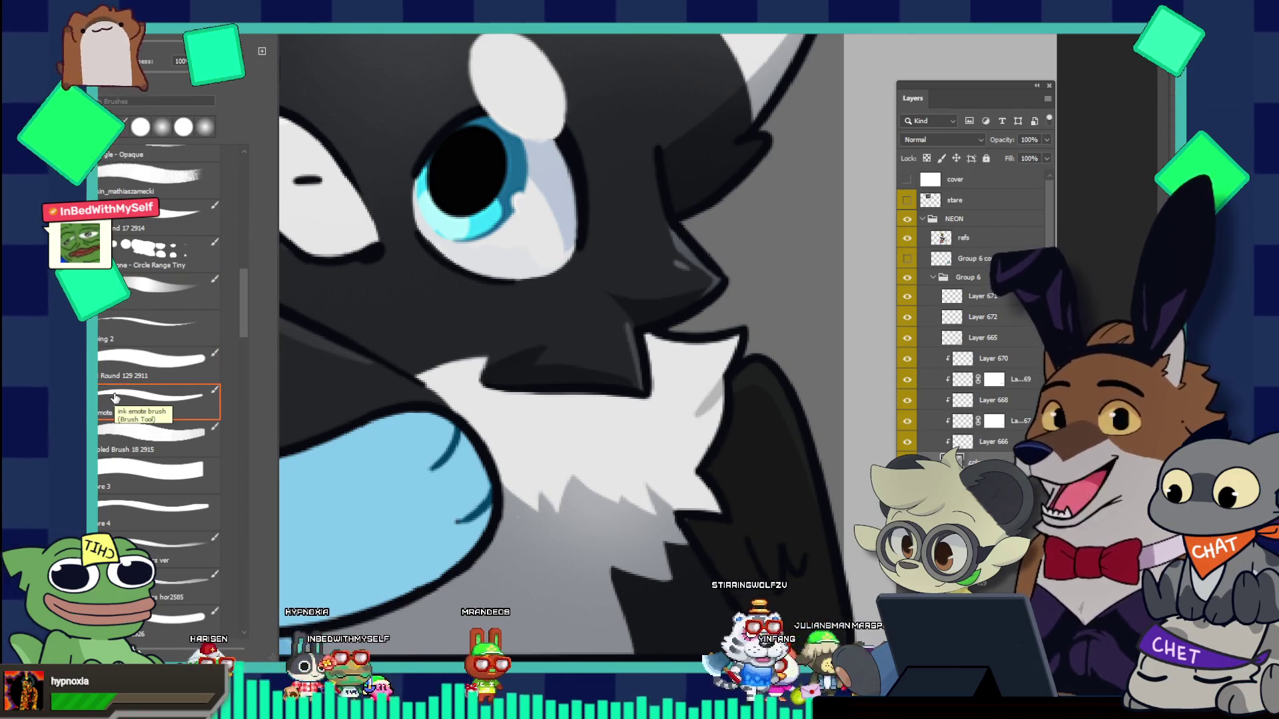
key(F5)
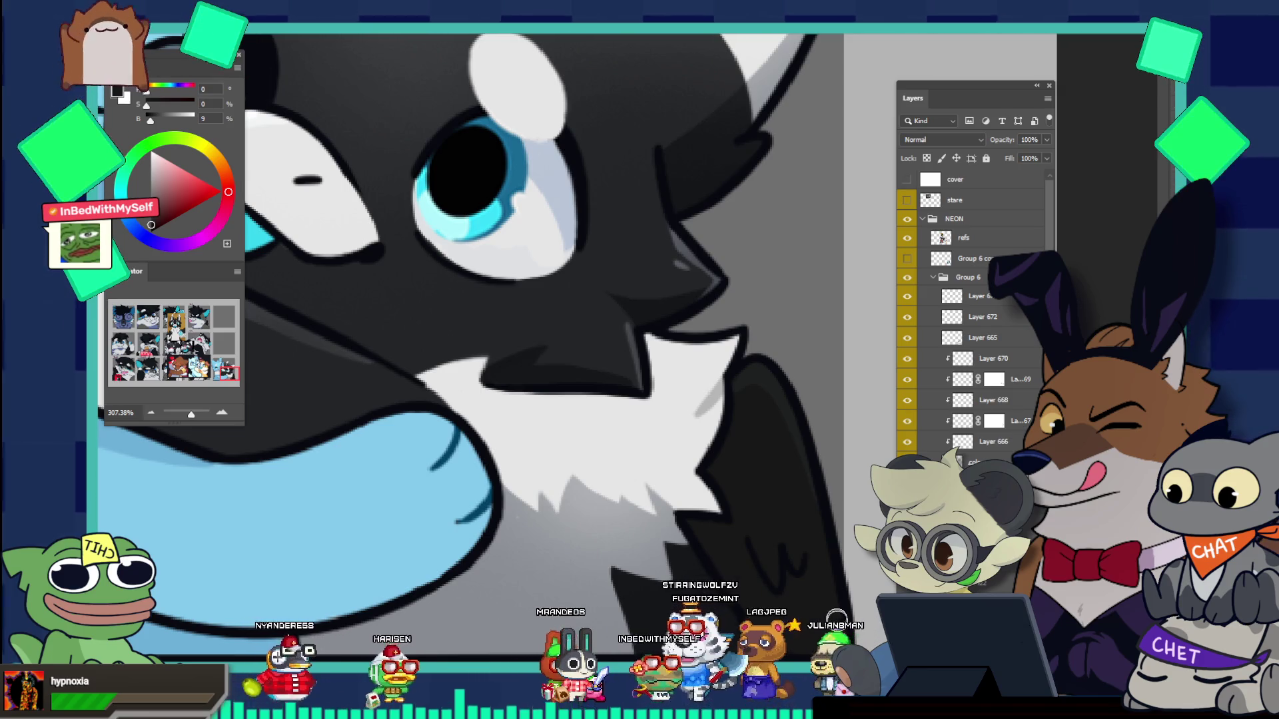
scroll(678, 370, down, 5)
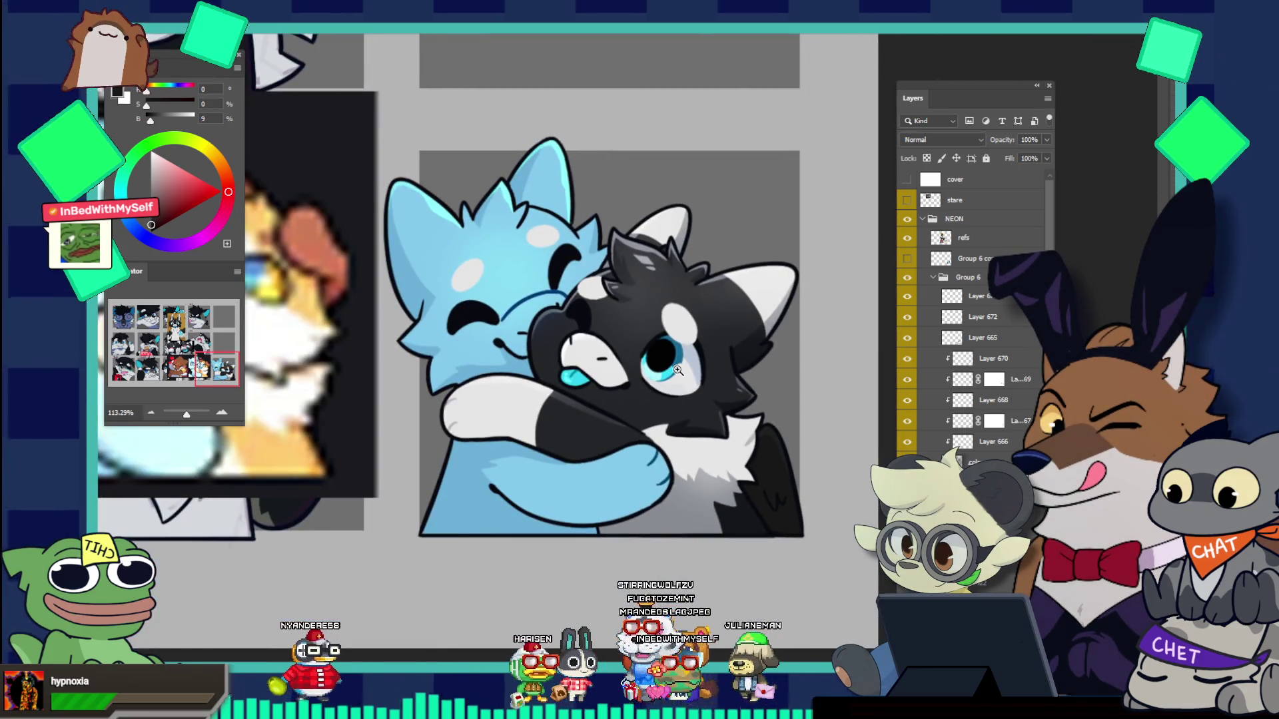
scroll(735, 340, up, 3)
scroll(735, 340, up, 2)
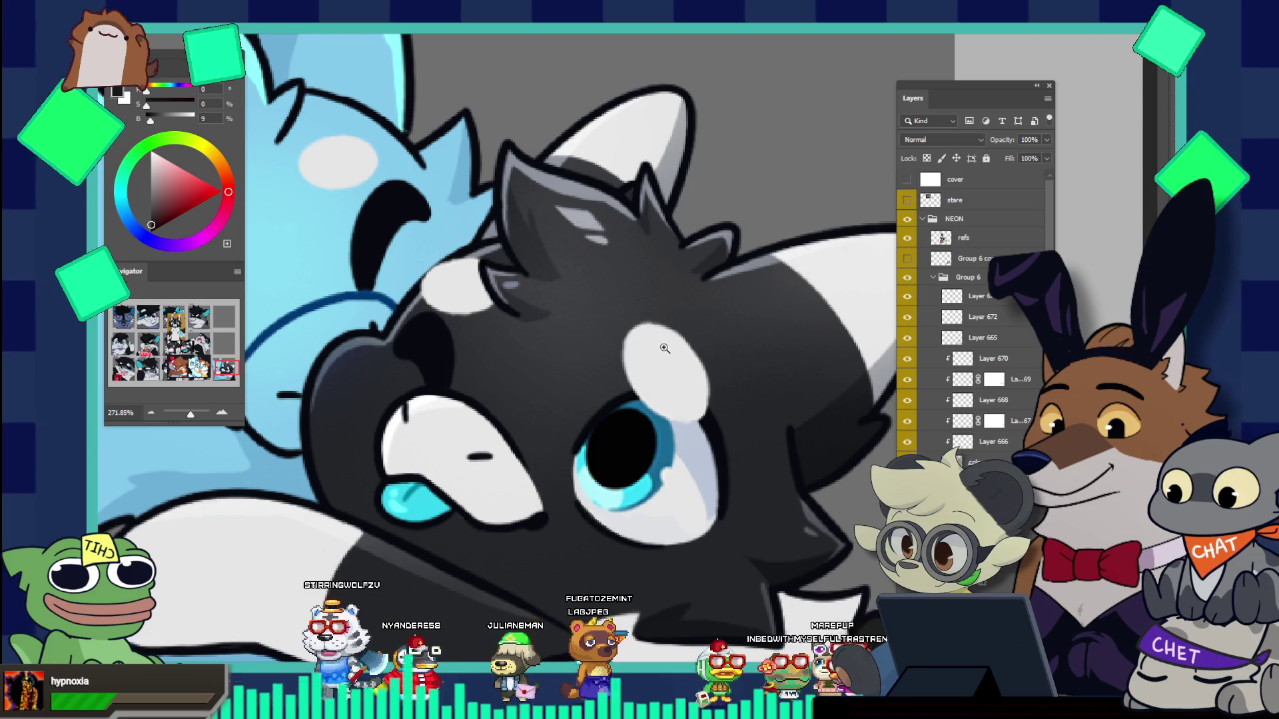
scroll(663, 342, up, 2)
scroll(640, 346, up, 2)
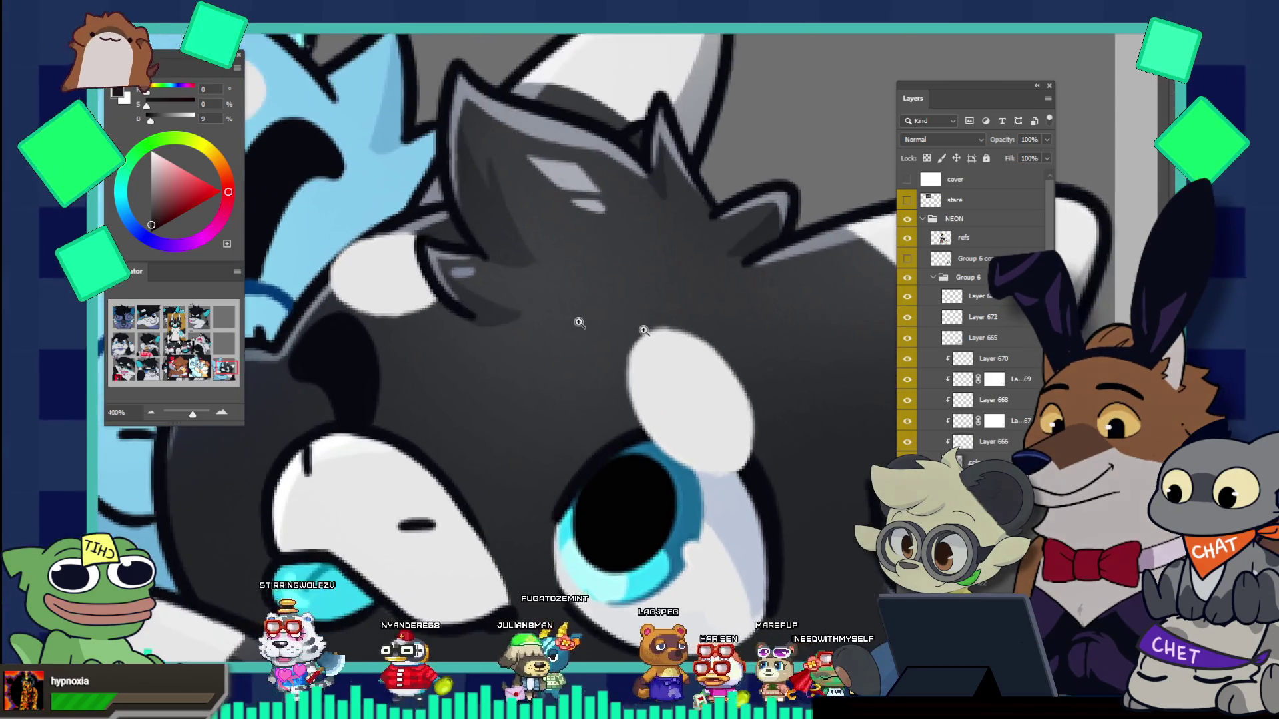
scroll(613, 351, up, 2)
scroll(614, 351, down, 5)
scroll(658, 358, up, 2)
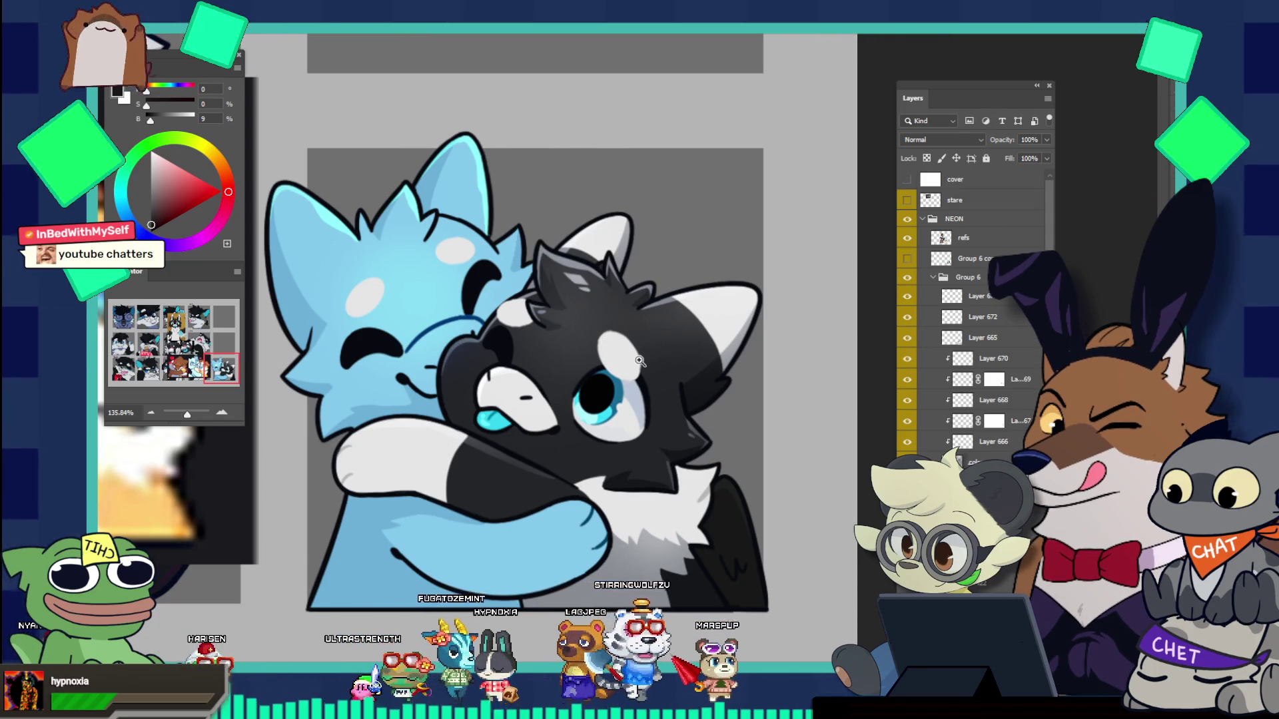
Step: Merge Layer 665 with the top layer in Group 6
drag(640, 360, 610, 366)
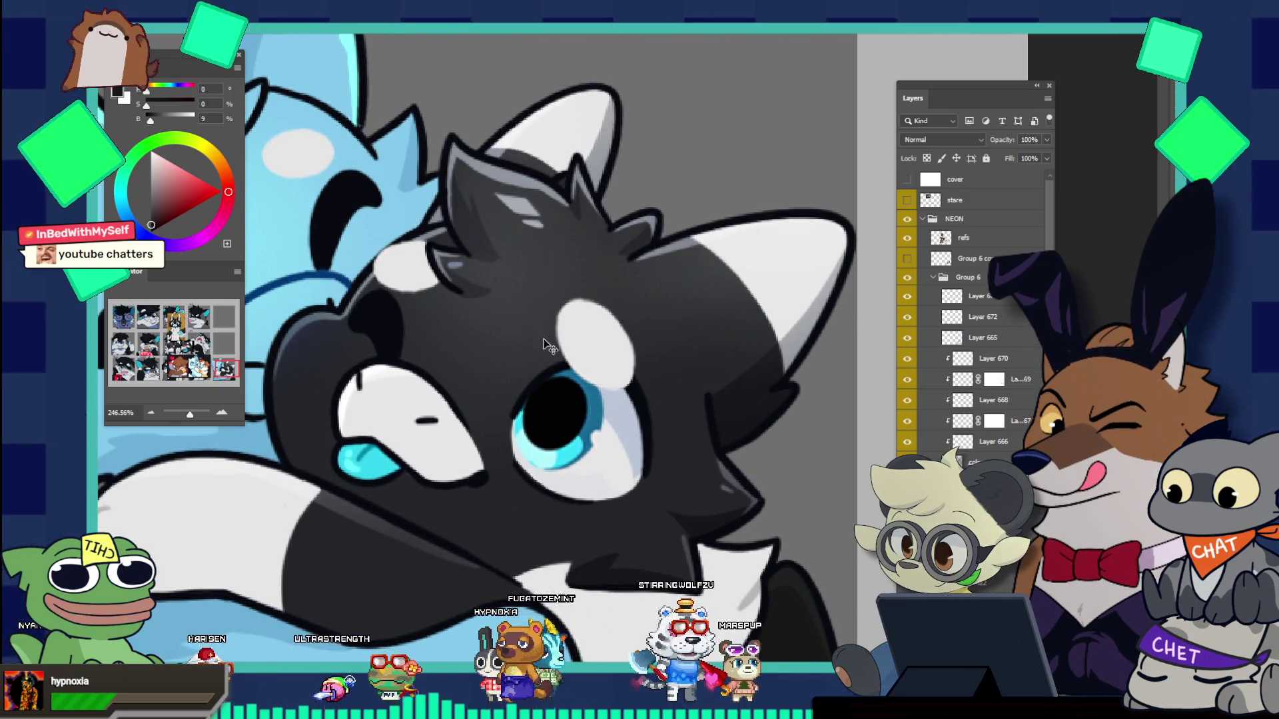
click(595, 350)
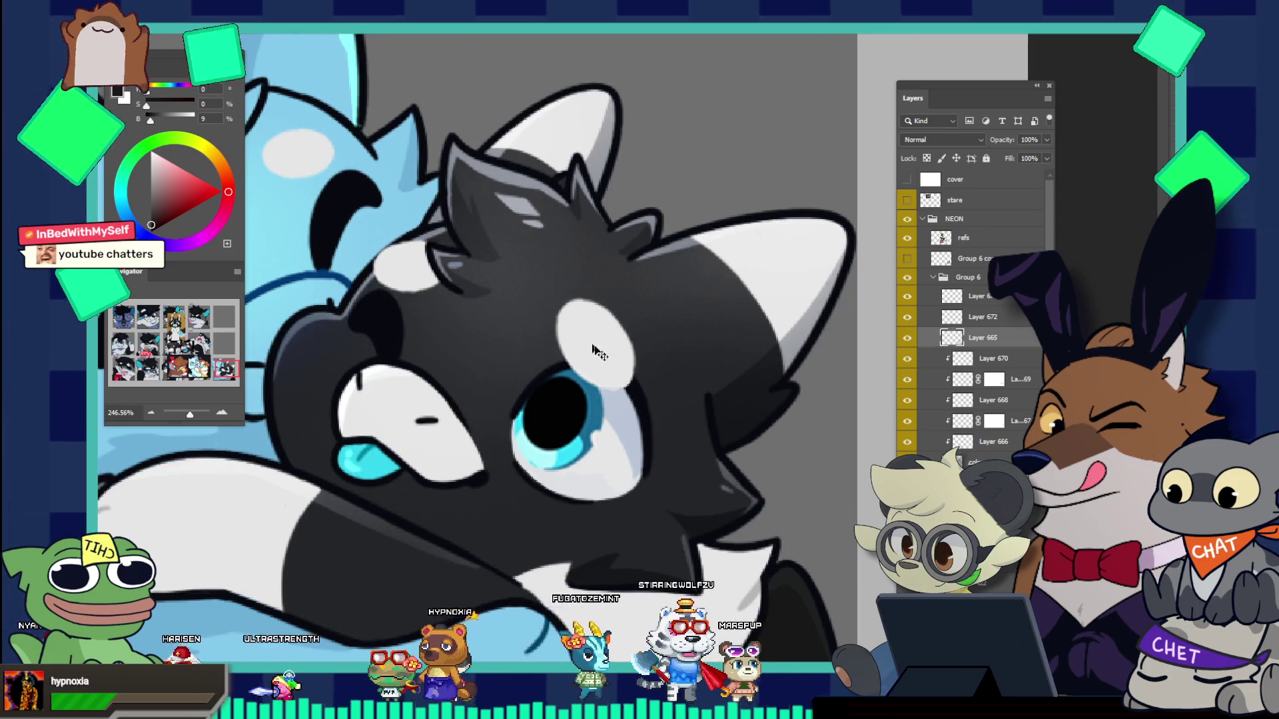
click(601, 346)
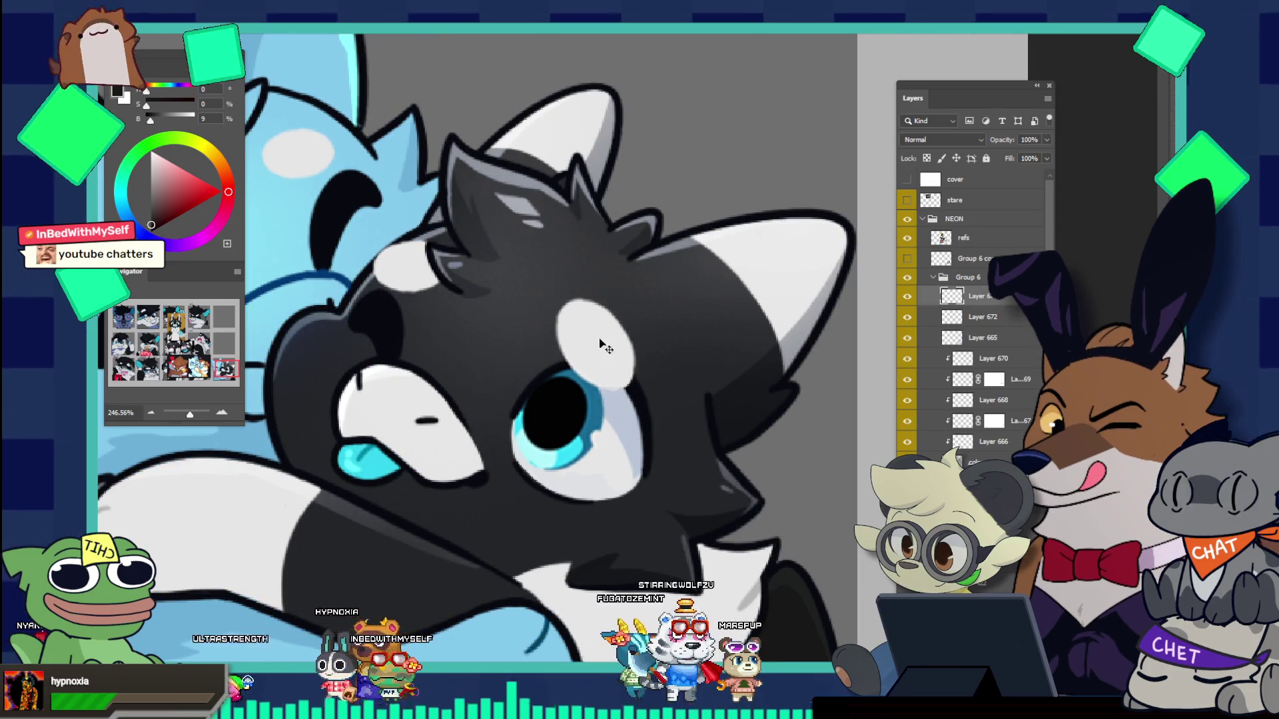
key(ctrl+e)
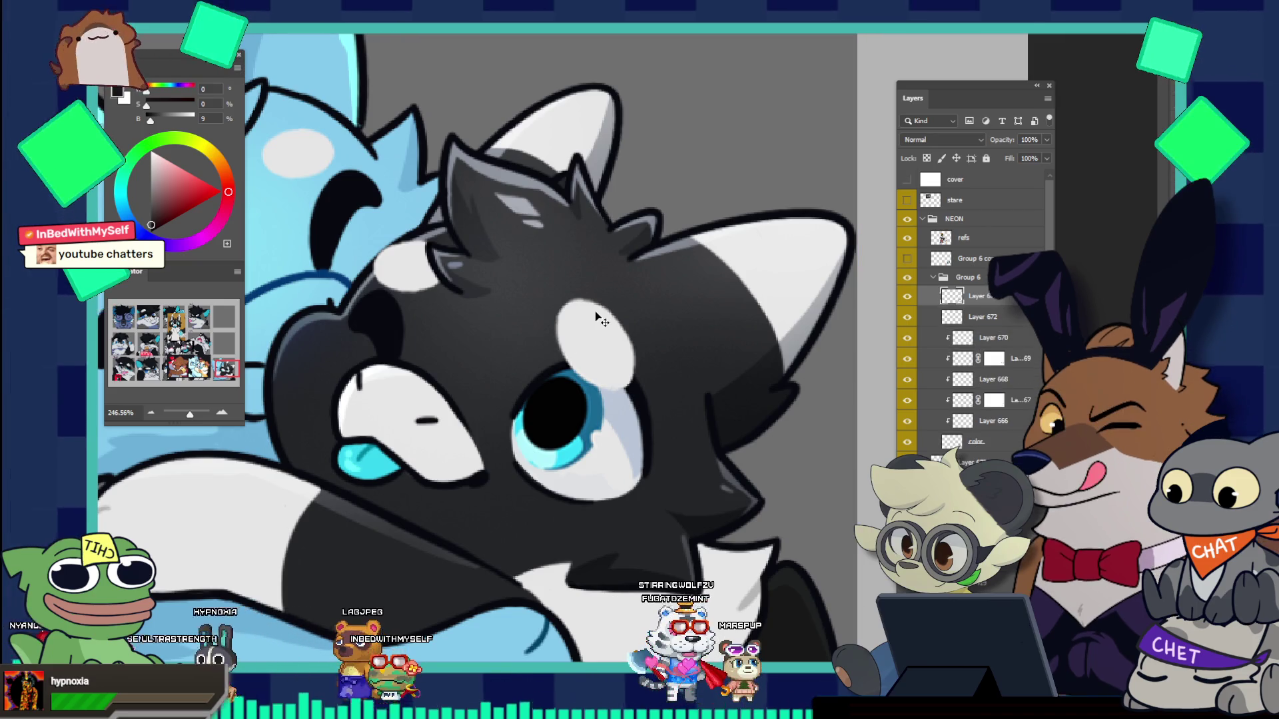
Step: Paint black over the upper-left of the wolf's white forehead patch
scroll(596, 319, up, 2)
mouse_move(600, 324)
mouse_down()
mouse_move(542, 314)
mouse_move(604, 320)
mouse_move(621, 345)
mouse_move(547, 245)
mouse_up()
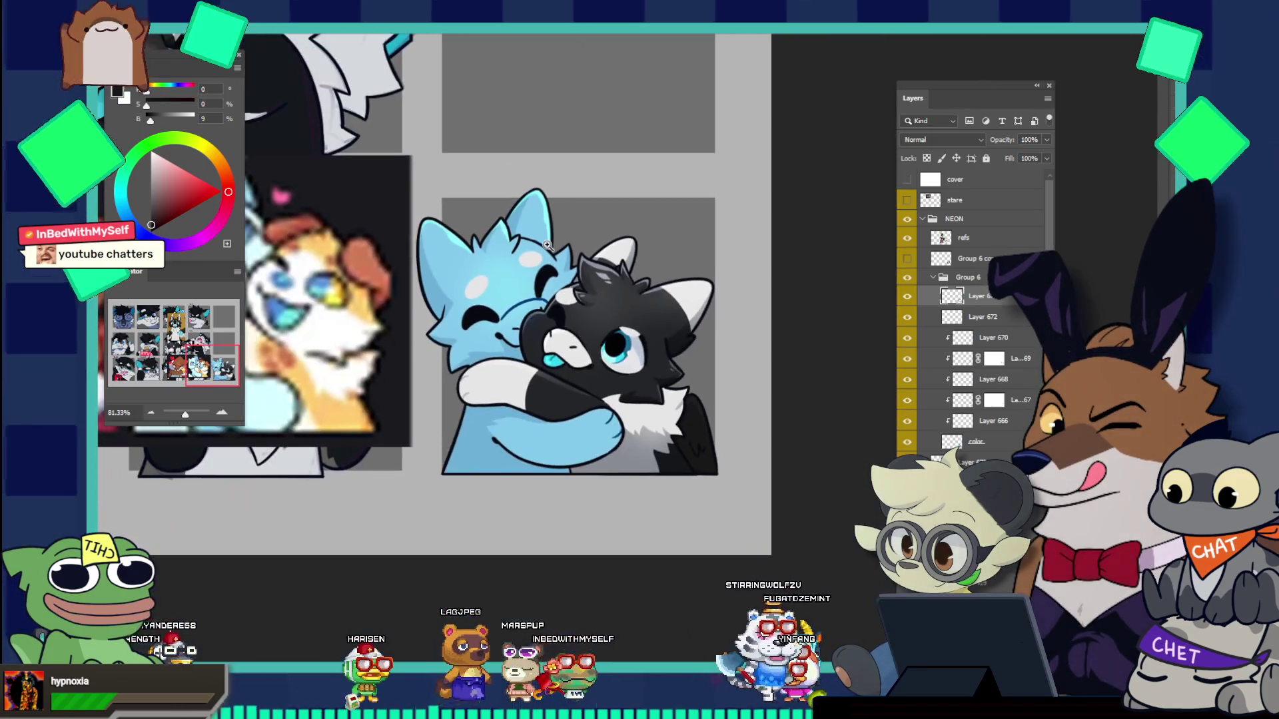
drag(649, 326, 656, 320)
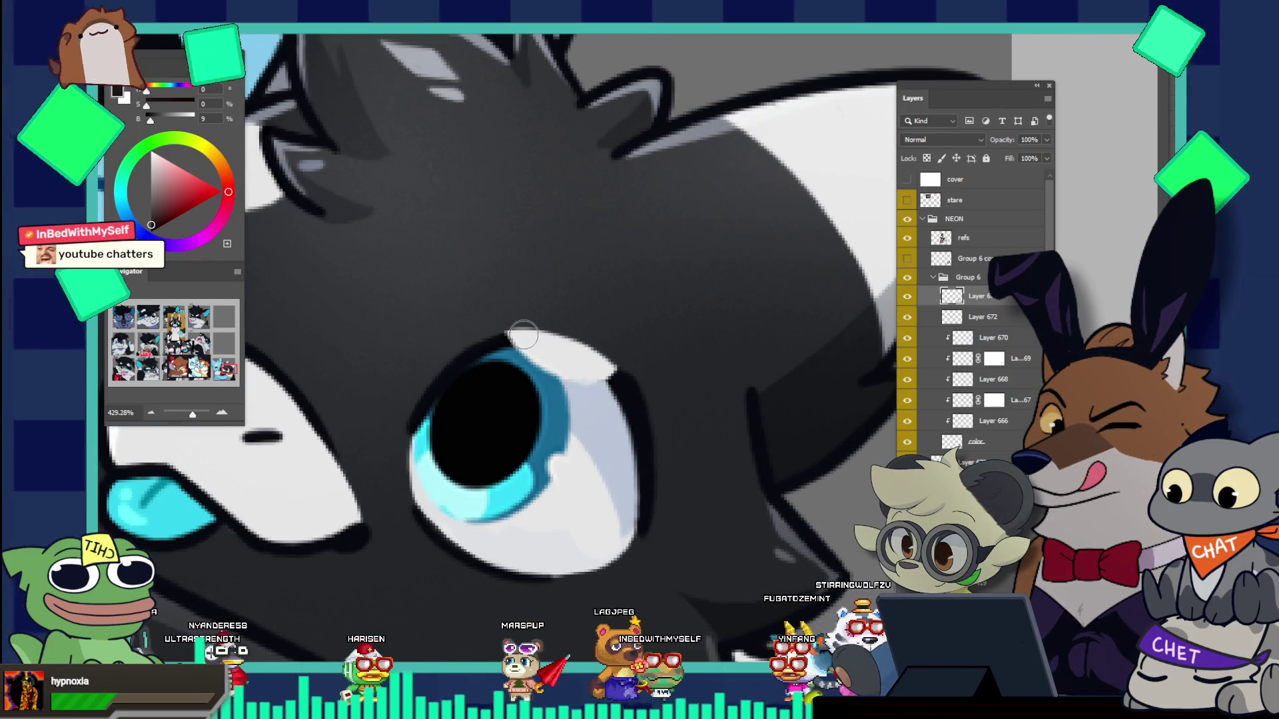
Step: Redraw a clean dark outline along the top and right side of the wolf's eye
alt+click(481, 347)
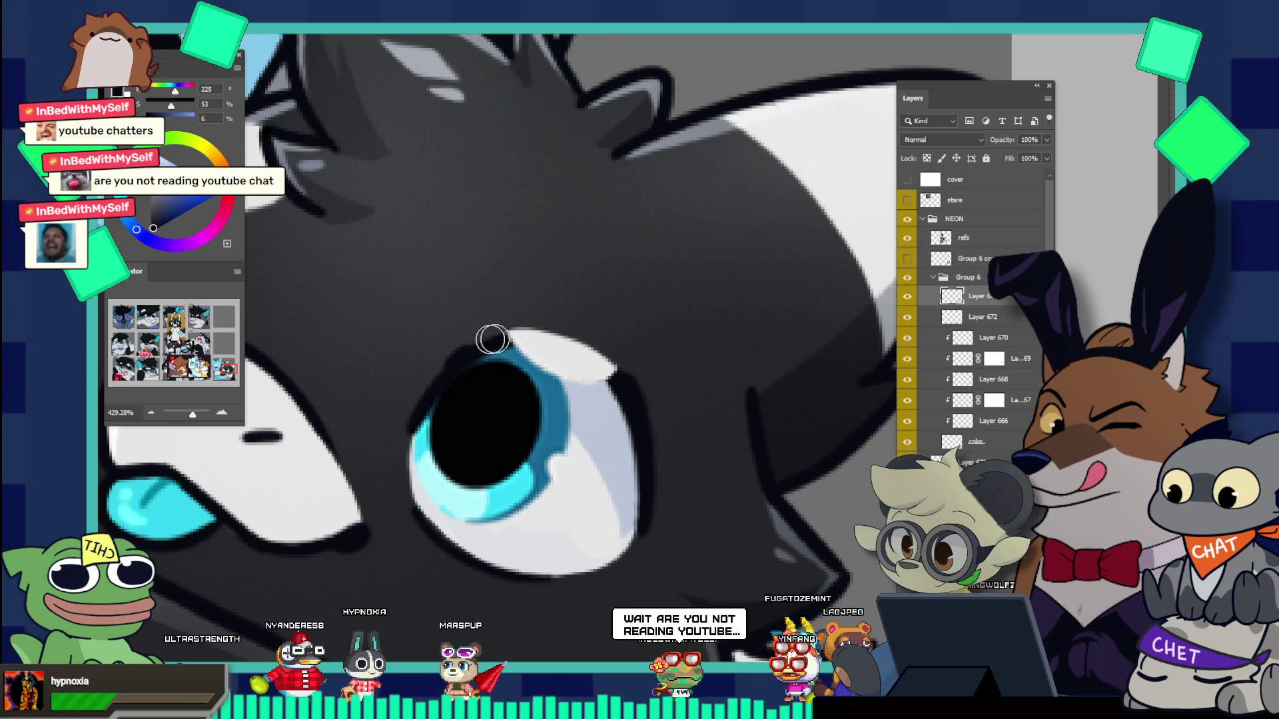
drag(469, 347, 571, 360)
key(ctrl+z)
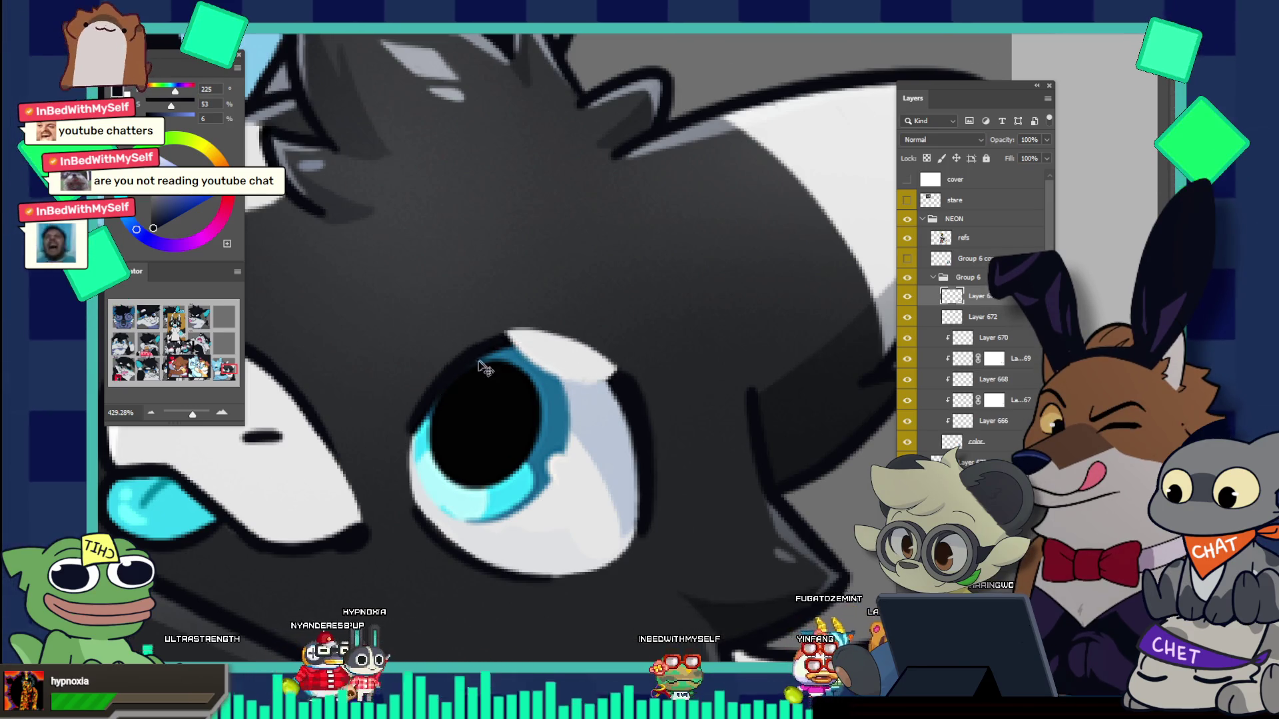
drag(443, 396, 616, 362)
key(ctrl+z)
drag(486, 343, 585, 363)
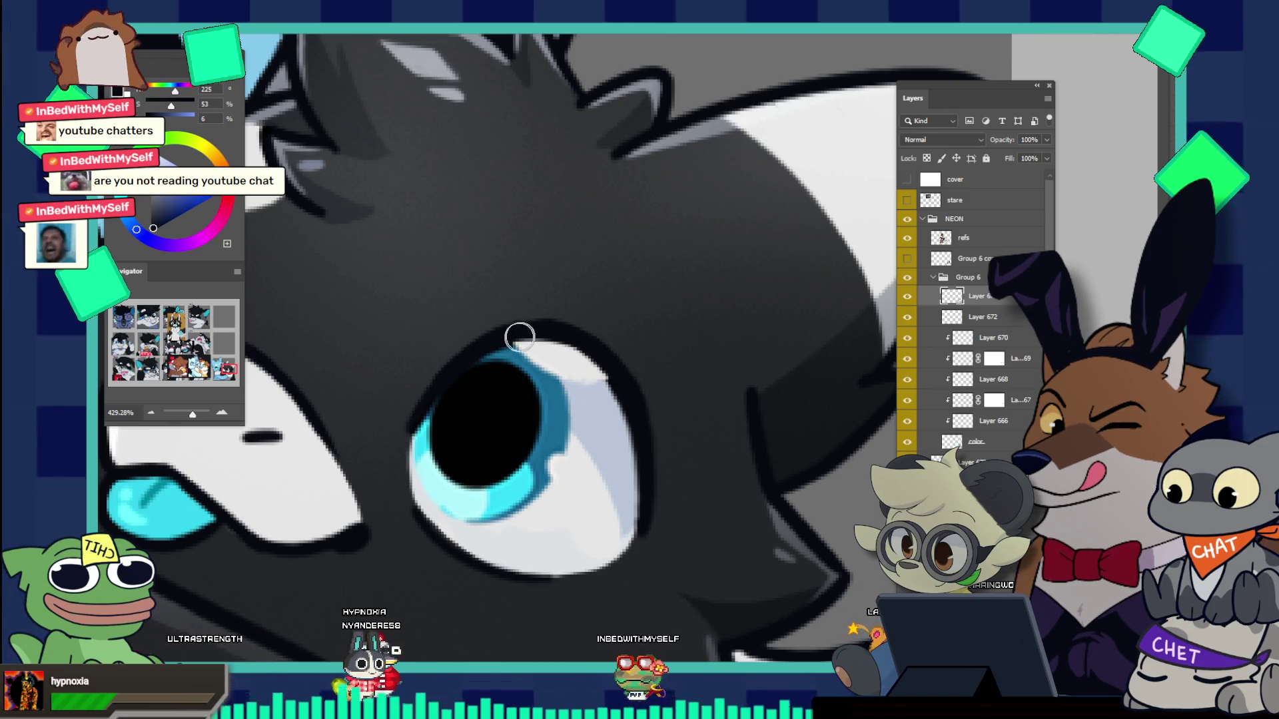
drag(520, 337, 646, 418)
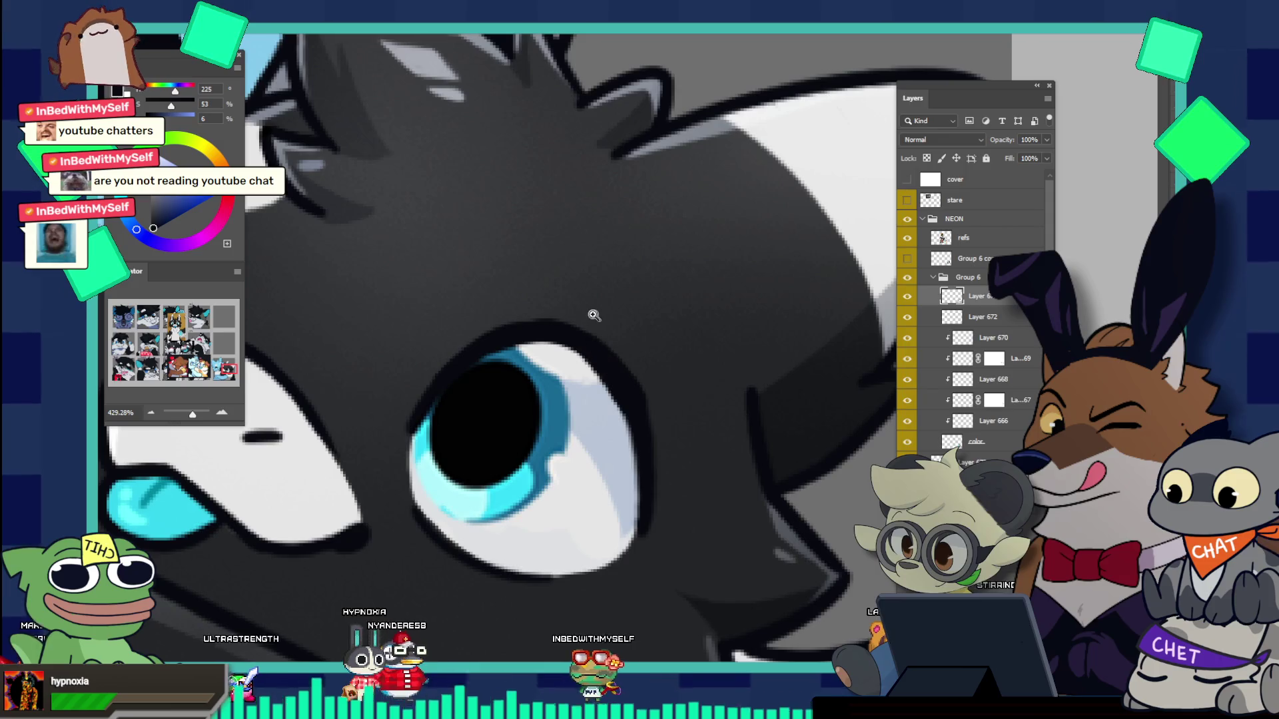
Step: Extend the iris blue upward across the top of the eye
key(ctrl+0)
click(560, 327)
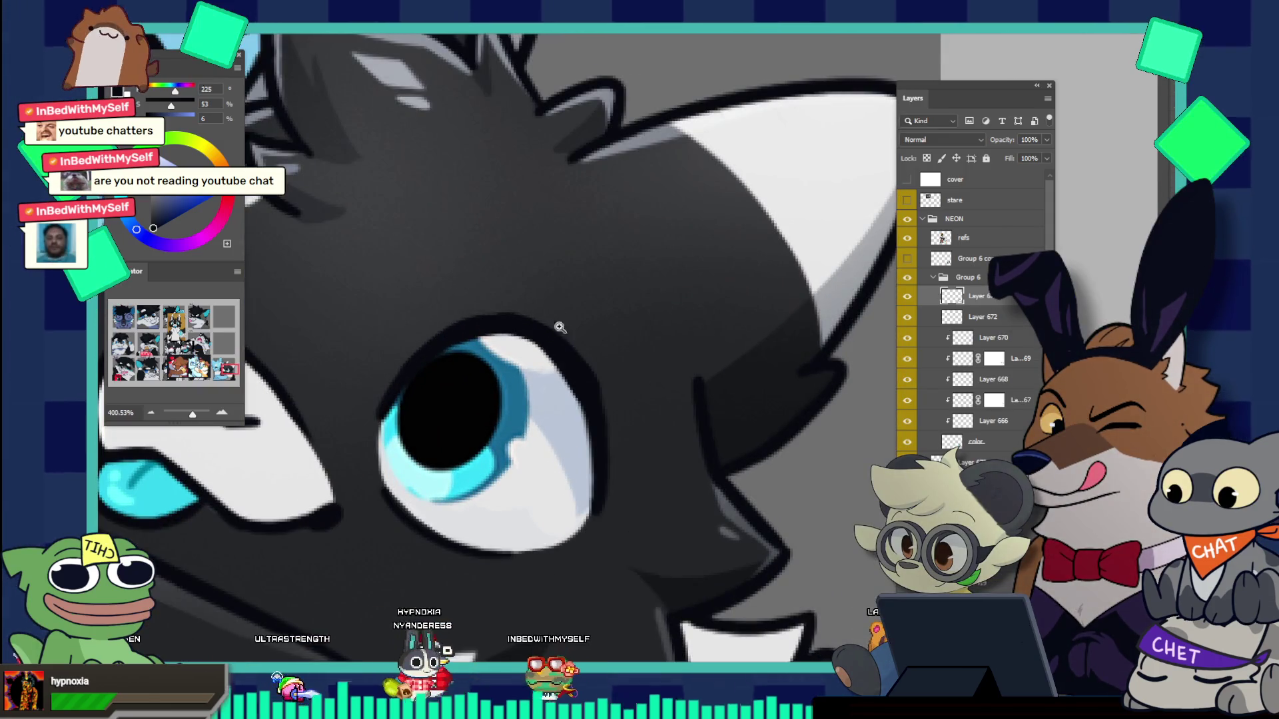
alt+click(557, 363)
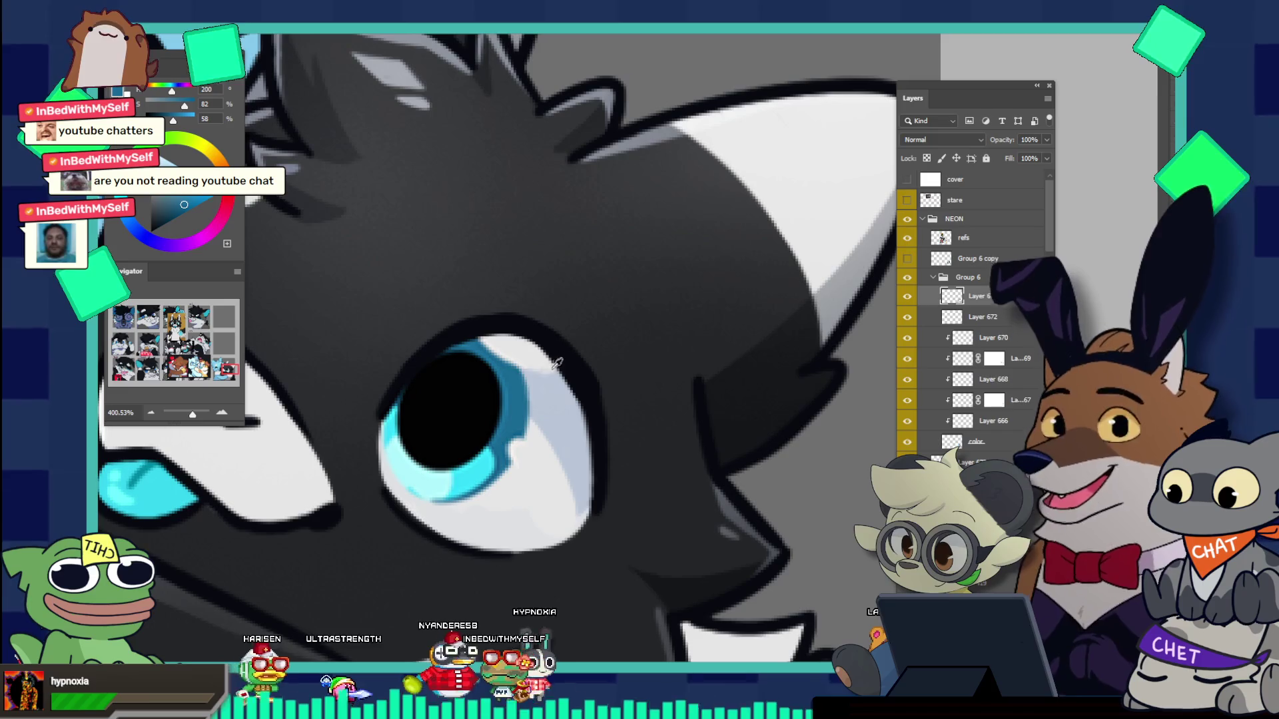
drag(474, 348, 508, 373)
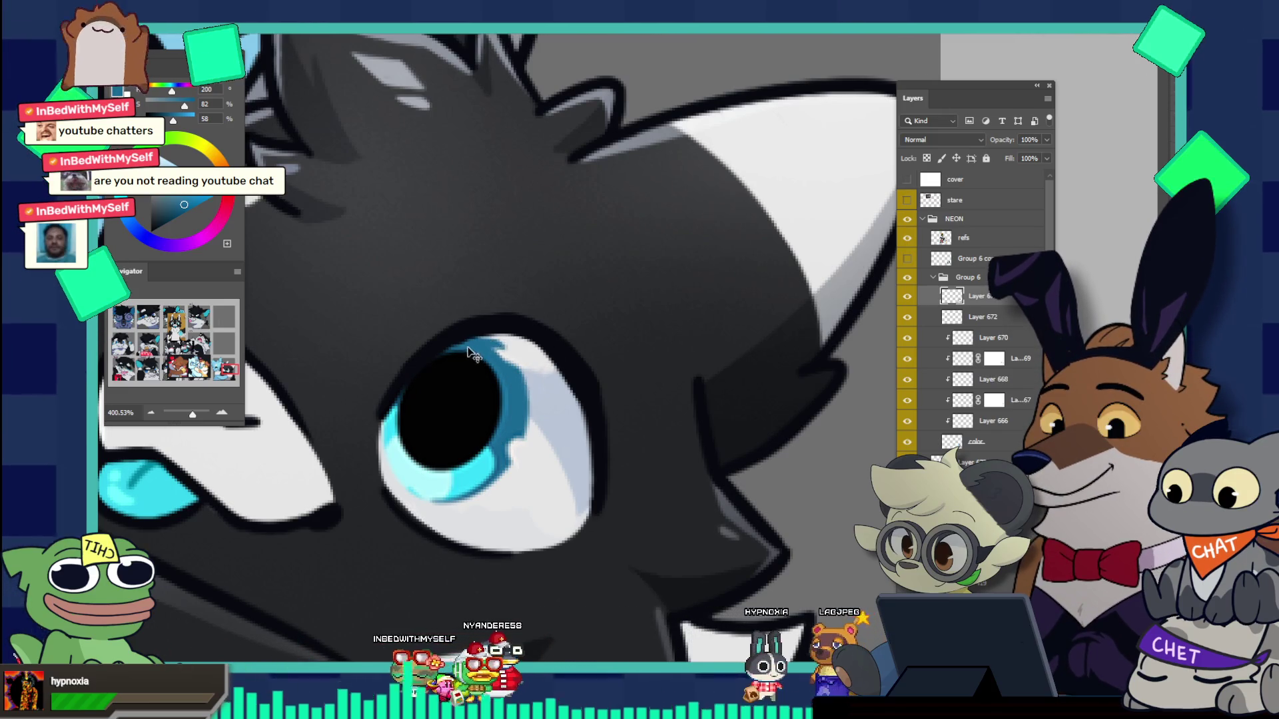
mouse_move(466, 346)
mouse_down()
mouse_move(501, 361)
mouse_move(489, 341)
mouse_up()
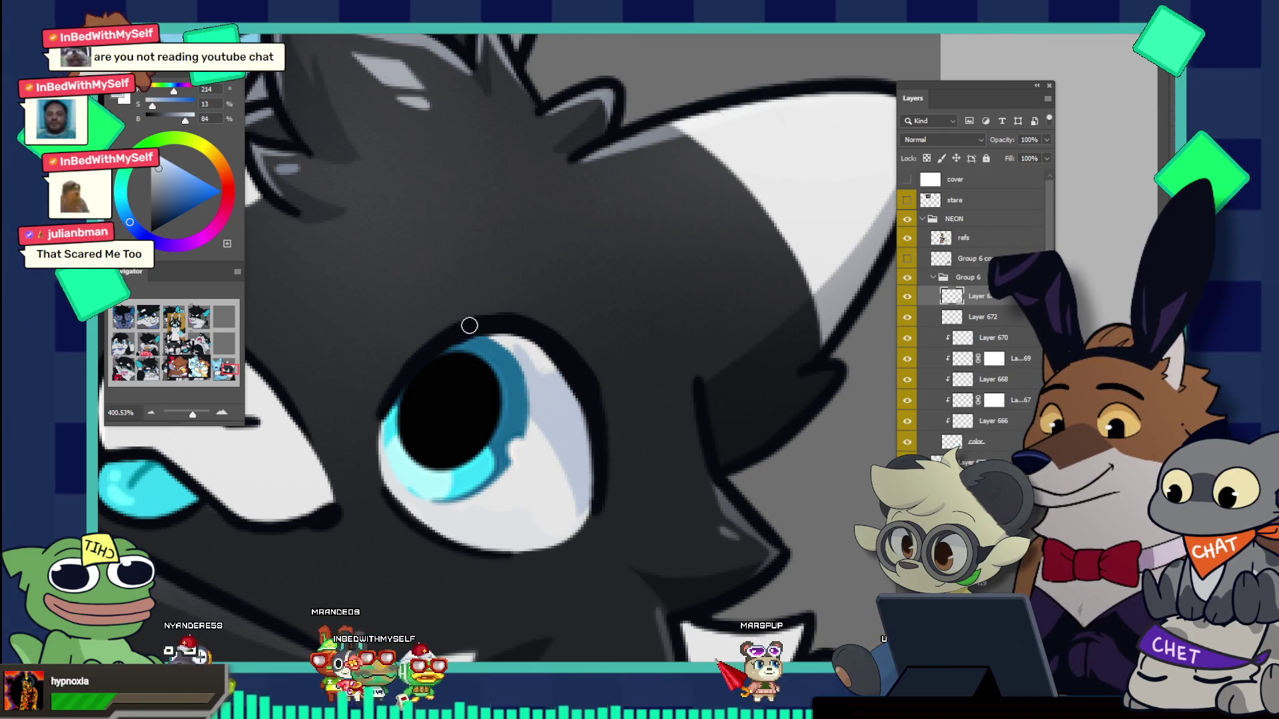
Step: Paint a light grey-blue highlight on the top of the blue iris with a smaller brush
drag(469, 325, 525, 334)
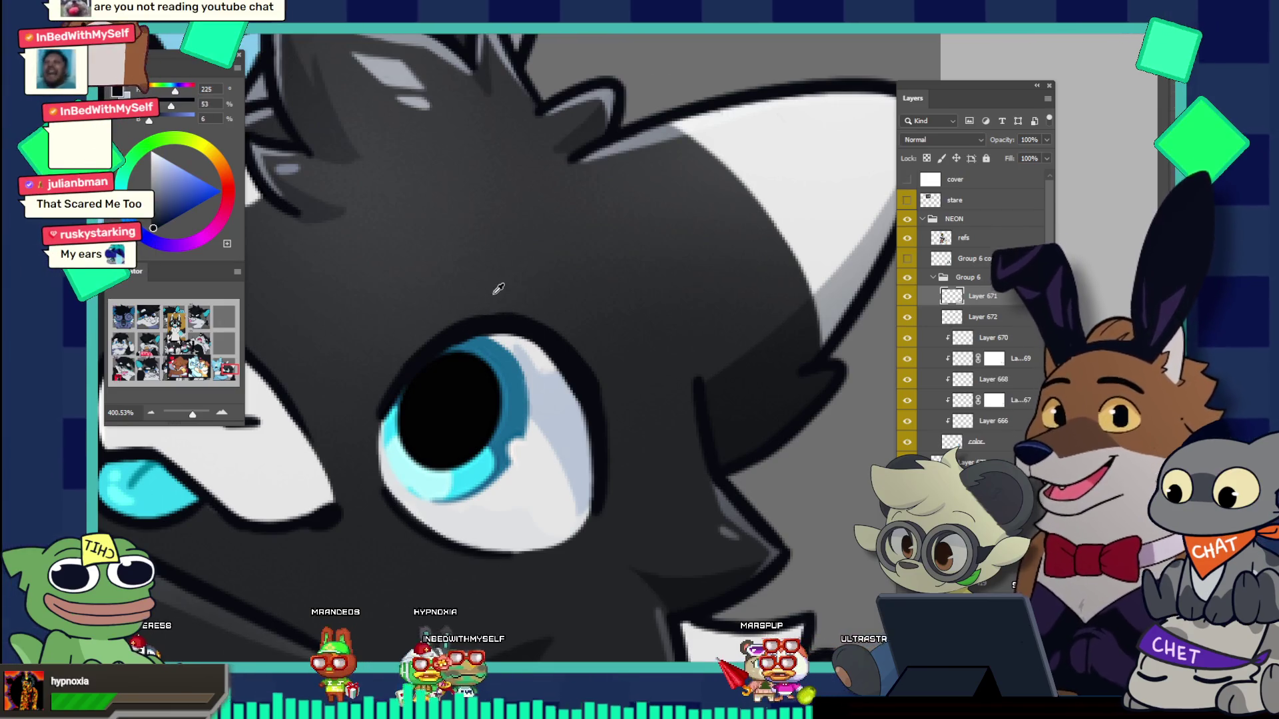
alt+click(523, 303)
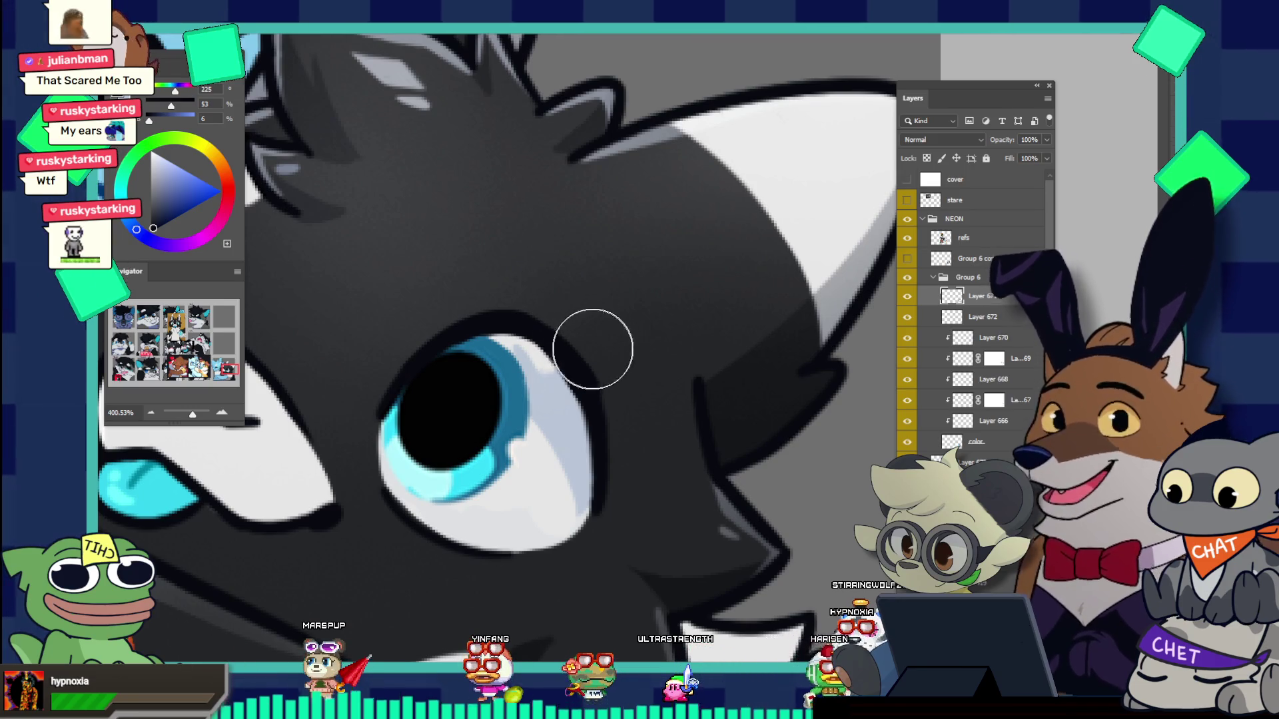
key(bracketleft)
key(bracketleft)
key(bracketleft)
key(bracketleft)
key(bracketleft)
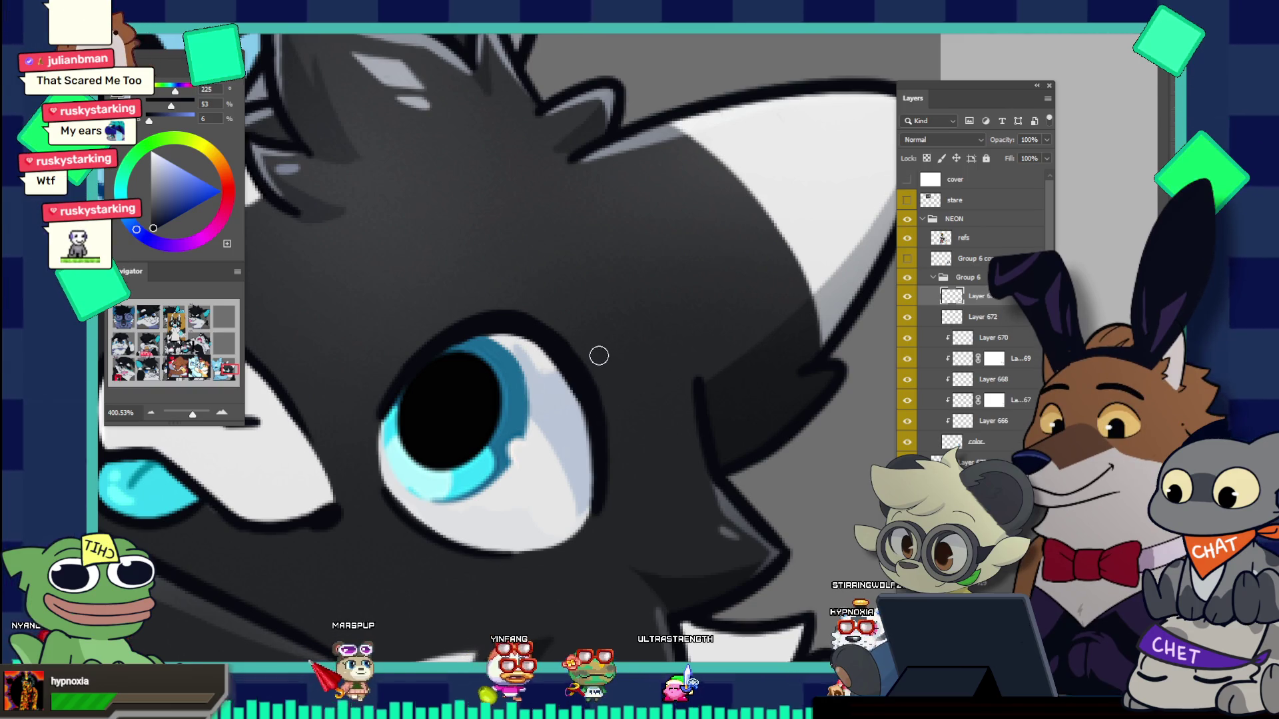
scroll(596, 305, down, 5)
scroll(617, 335, up, 5)
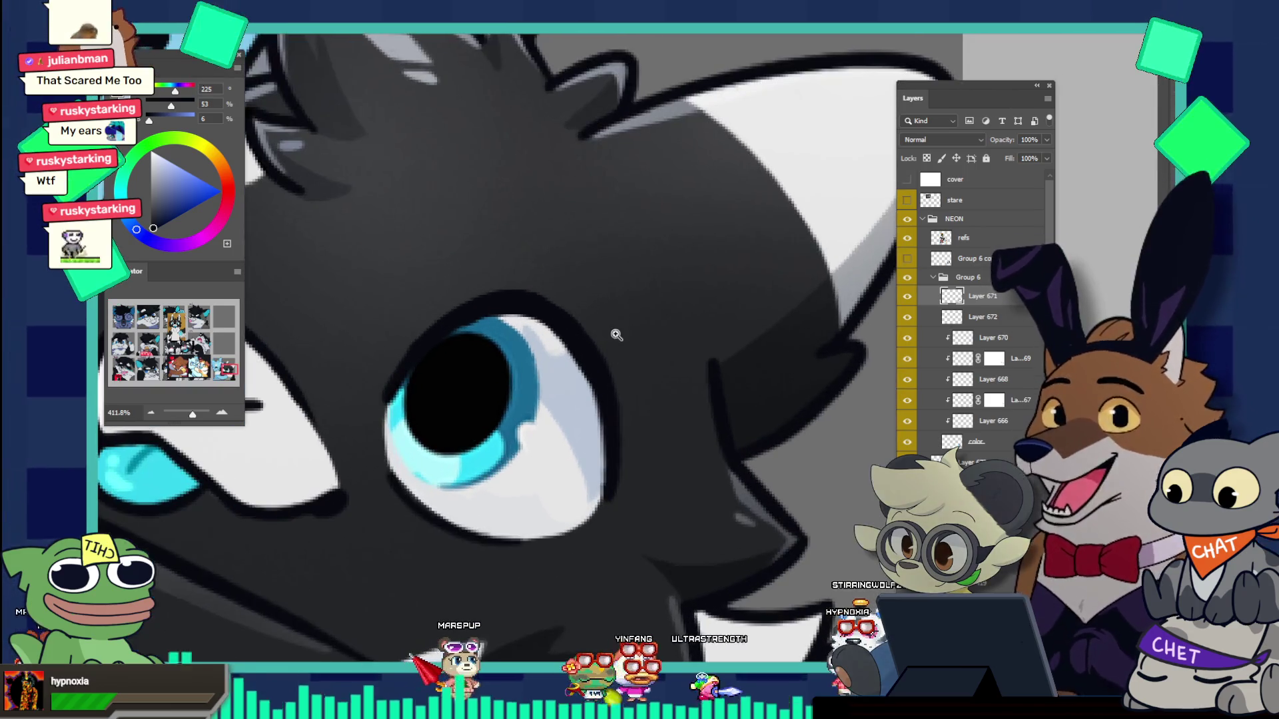
alt+click(557, 357)
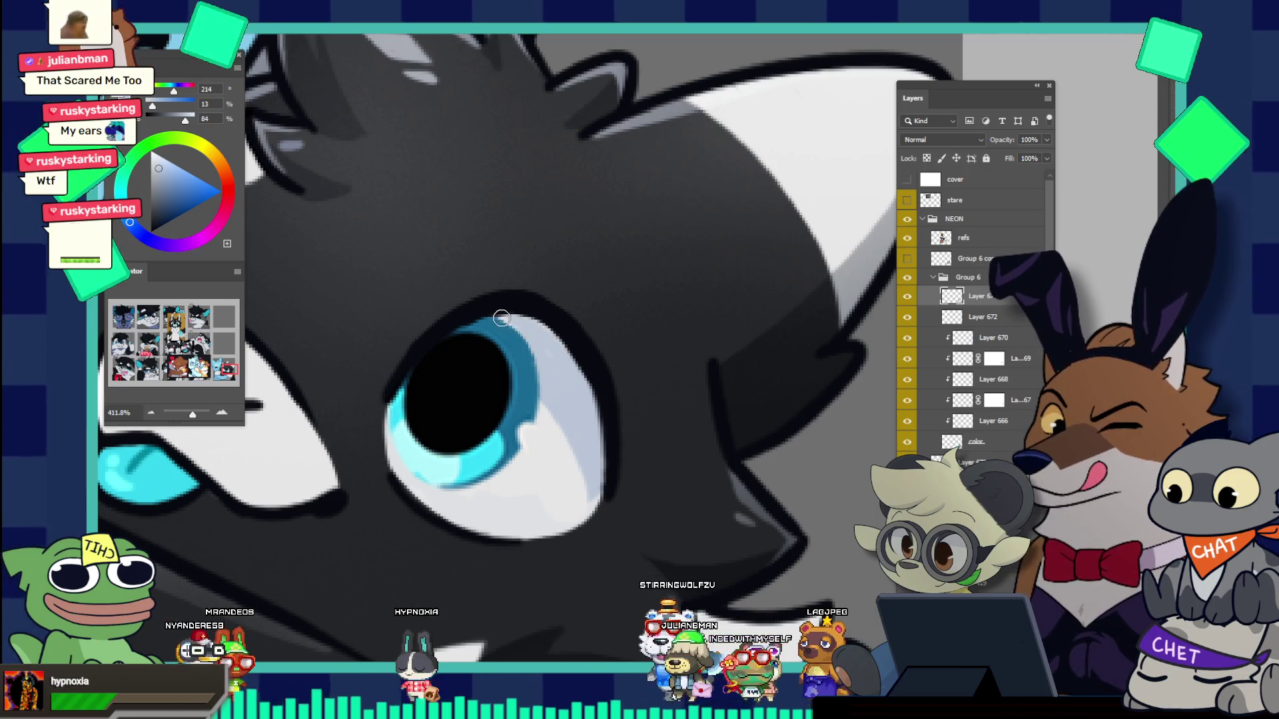
drag(520, 306, 521, 331)
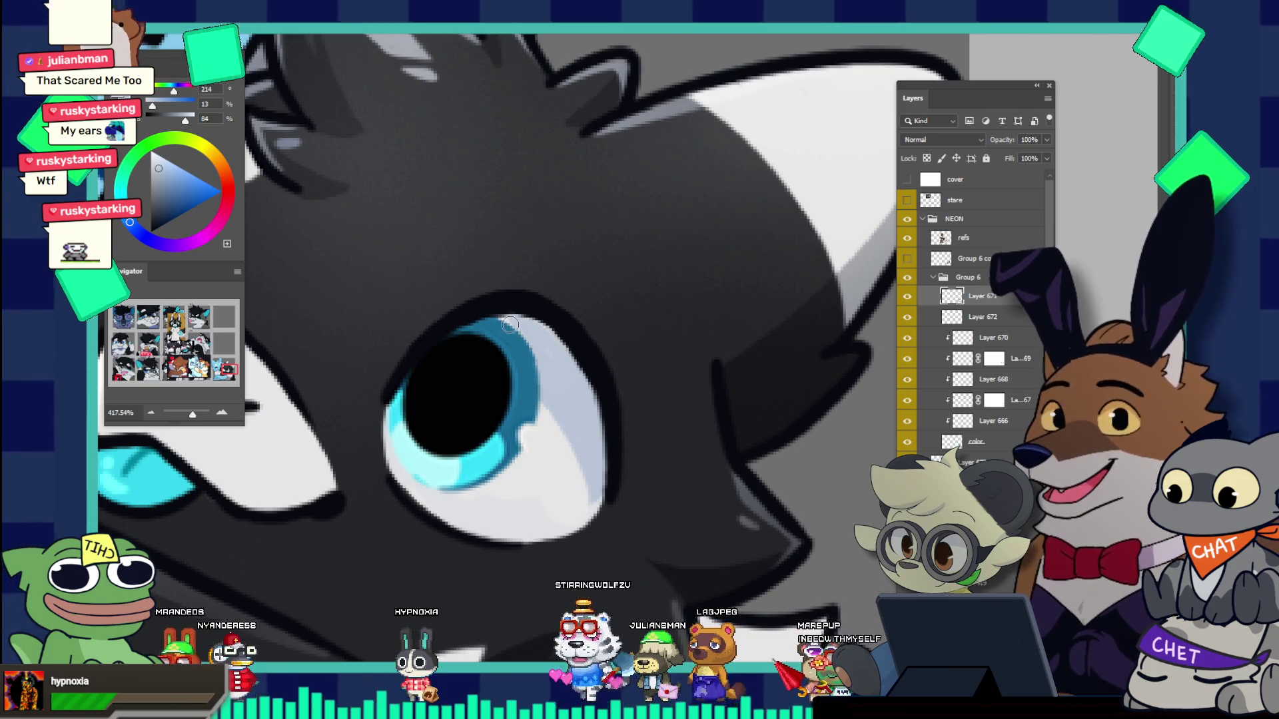
drag(501, 321, 525, 336)
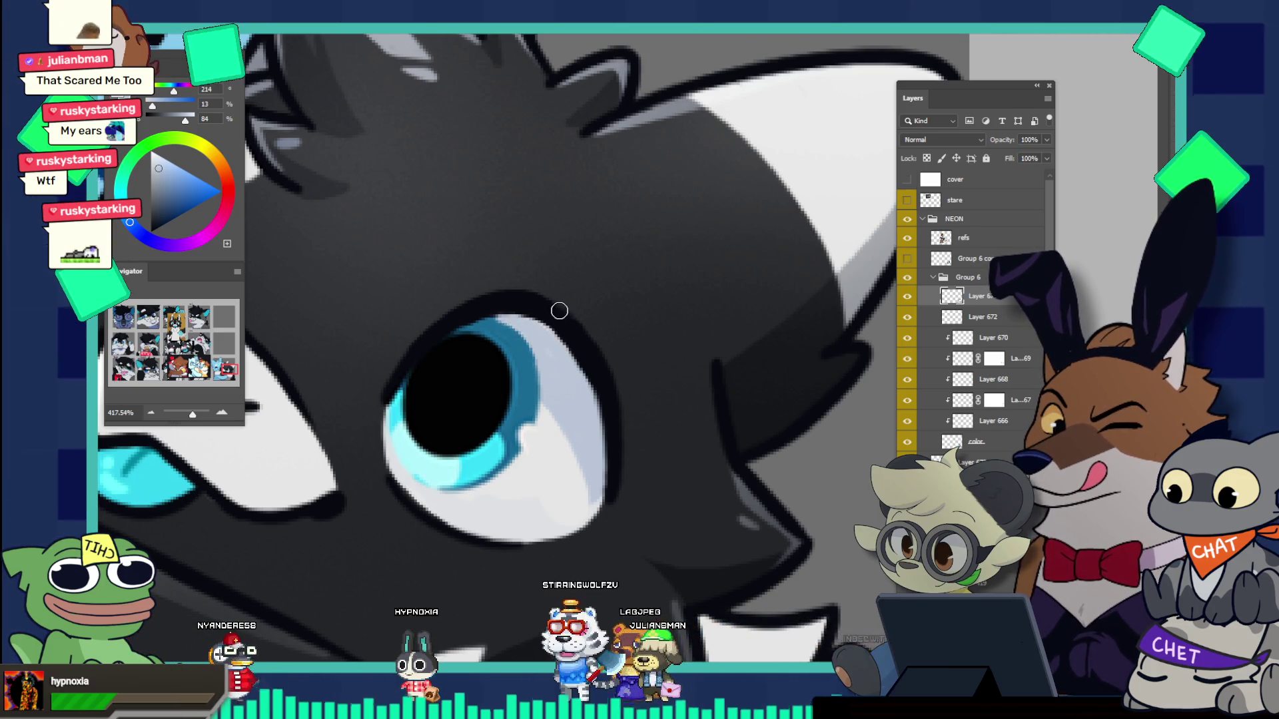
key(ctrl+0)
Step: Thicken the dark outline above the iris using the resampled outline colour
scroll(563, 266, up, 3)
scroll(564, 233, up, 2)
scroll(564, 206, up, 1)
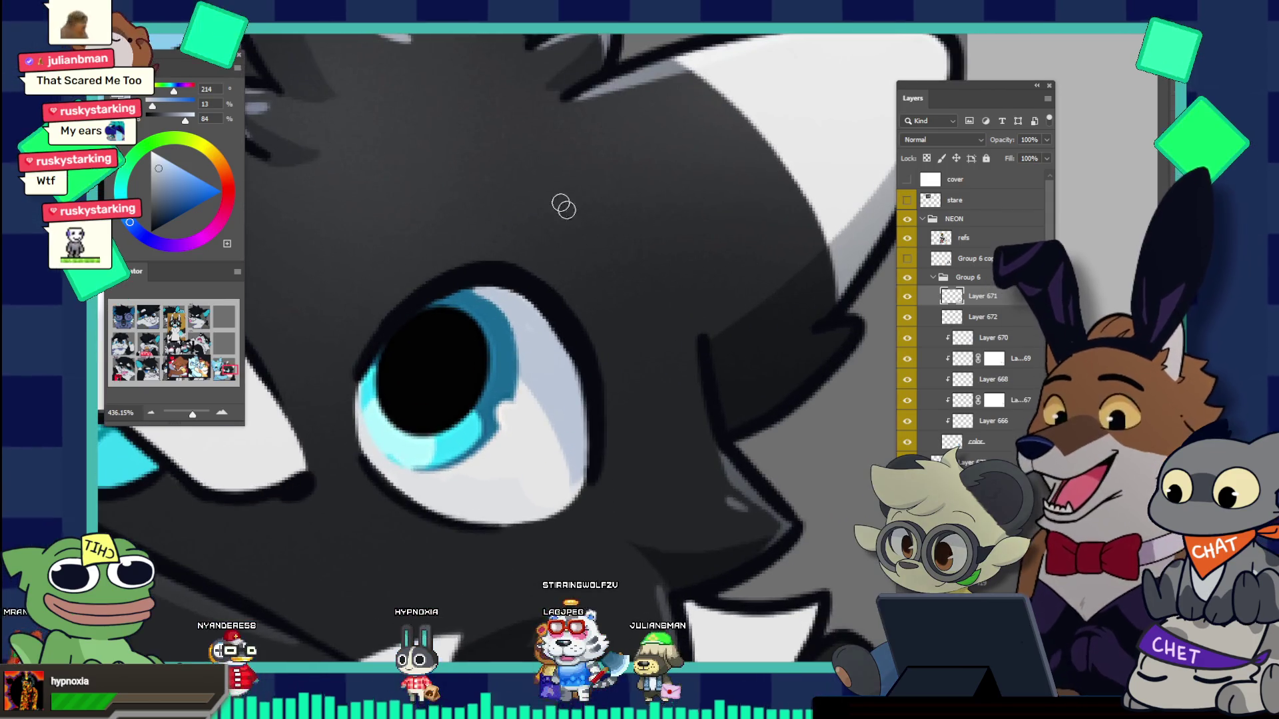
click(170, 237)
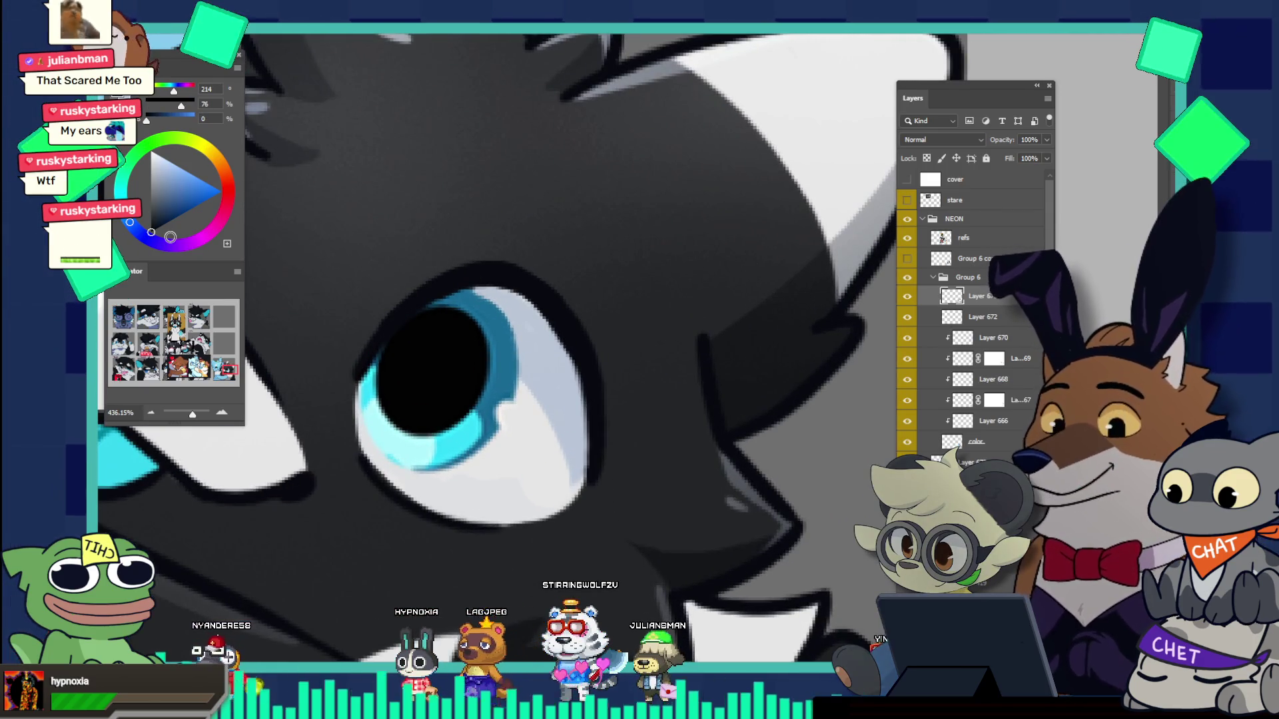
alt+click(474, 270)
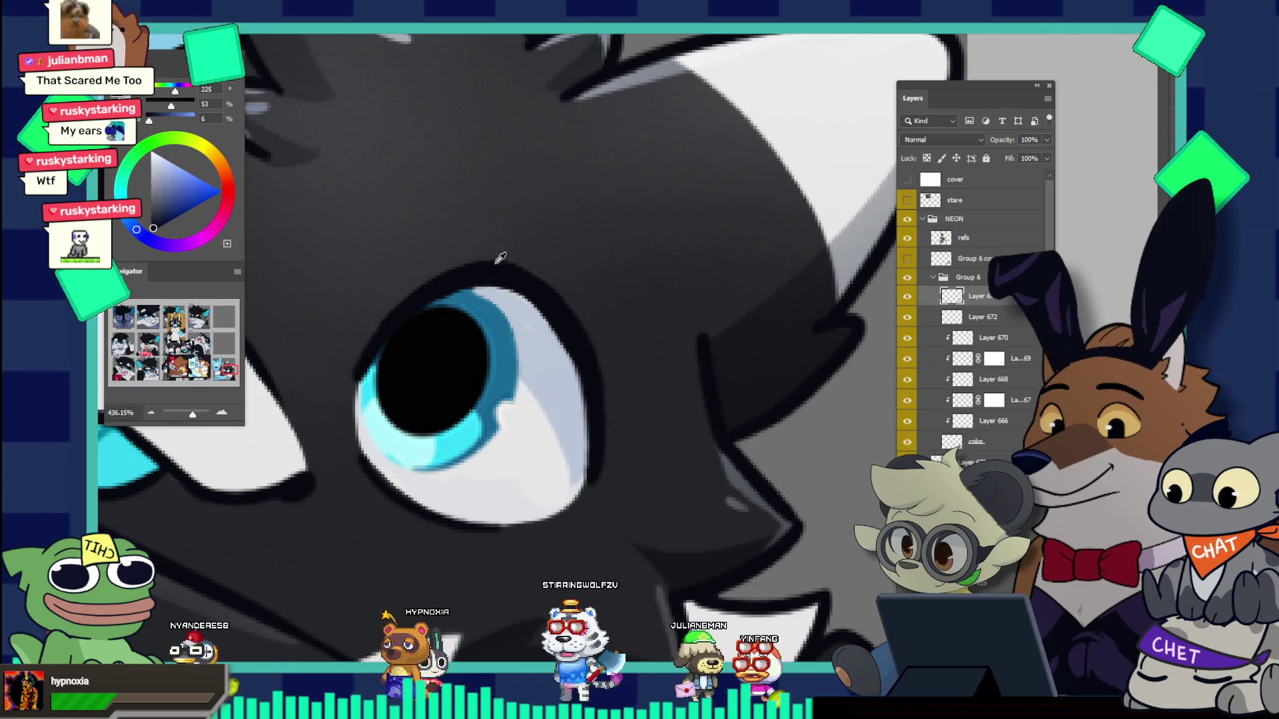
drag(448, 289, 526, 300)
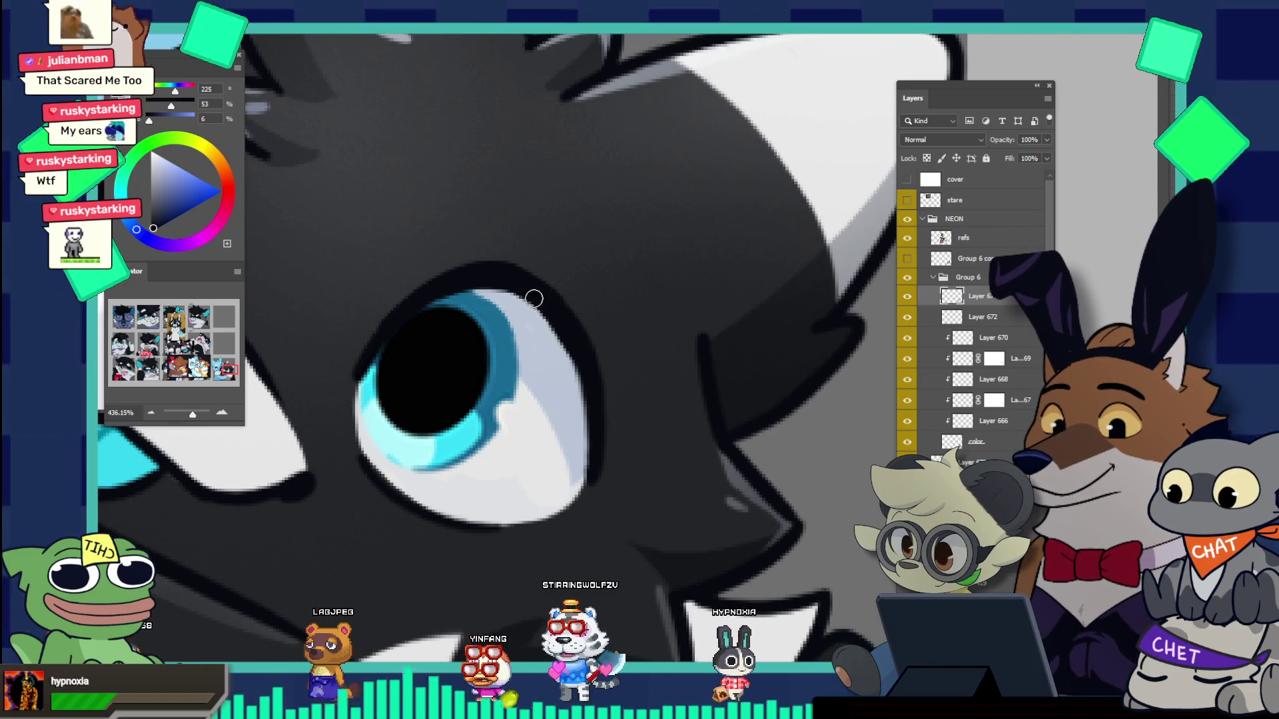
drag(565, 297, 428, 232)
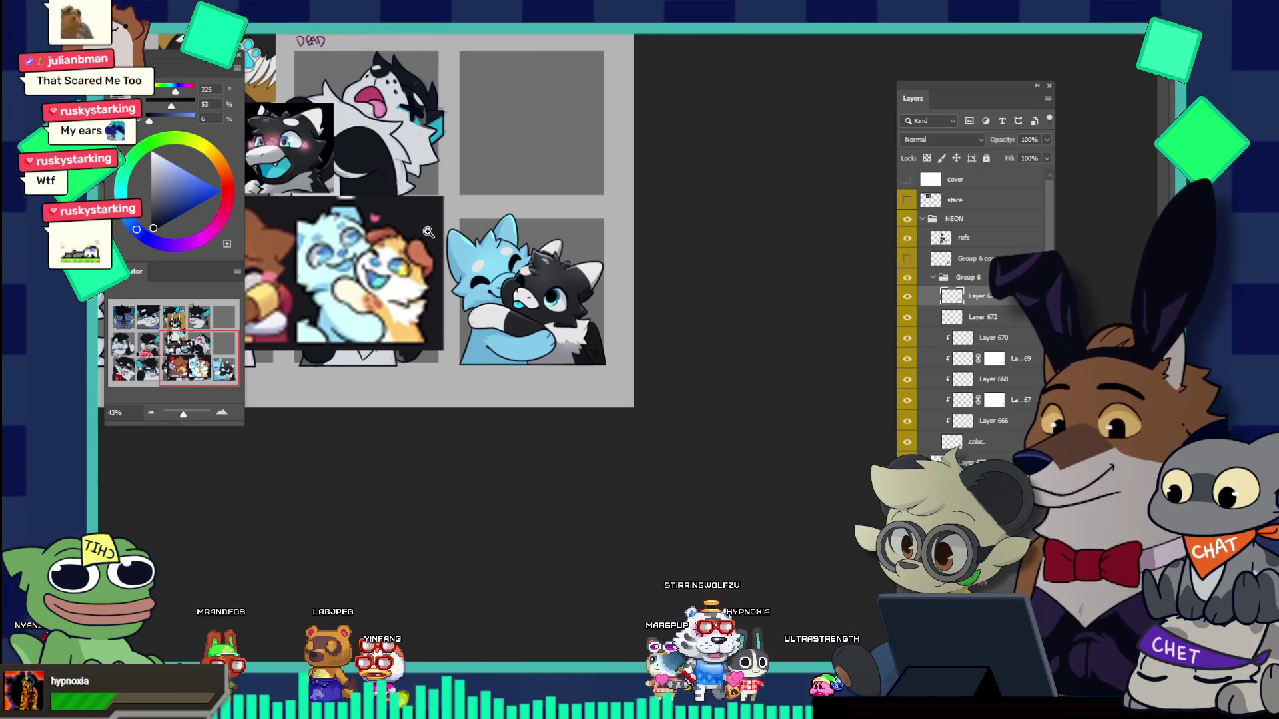
Step: Zoom onto the hug emote, dismiss the Create Rectangle error, and sample light grey (H0 S0 B90)
click(528, 270)
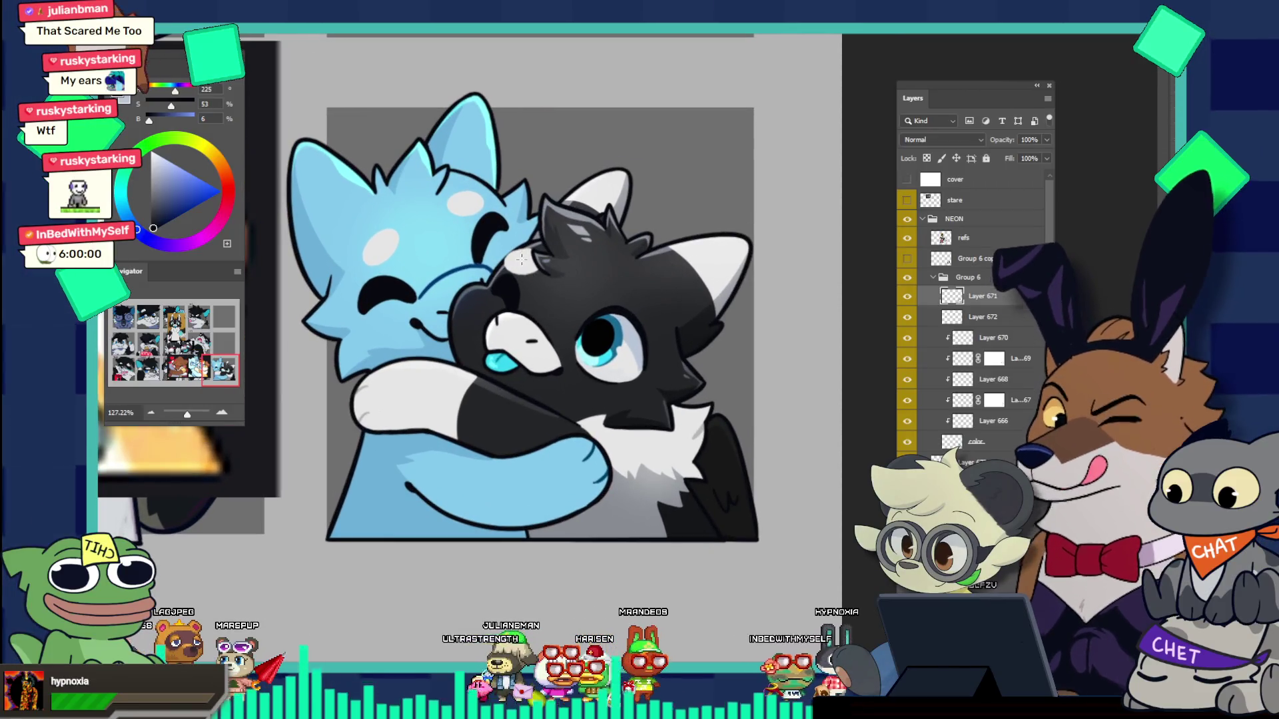
click(538, 242)
click(697, 286)
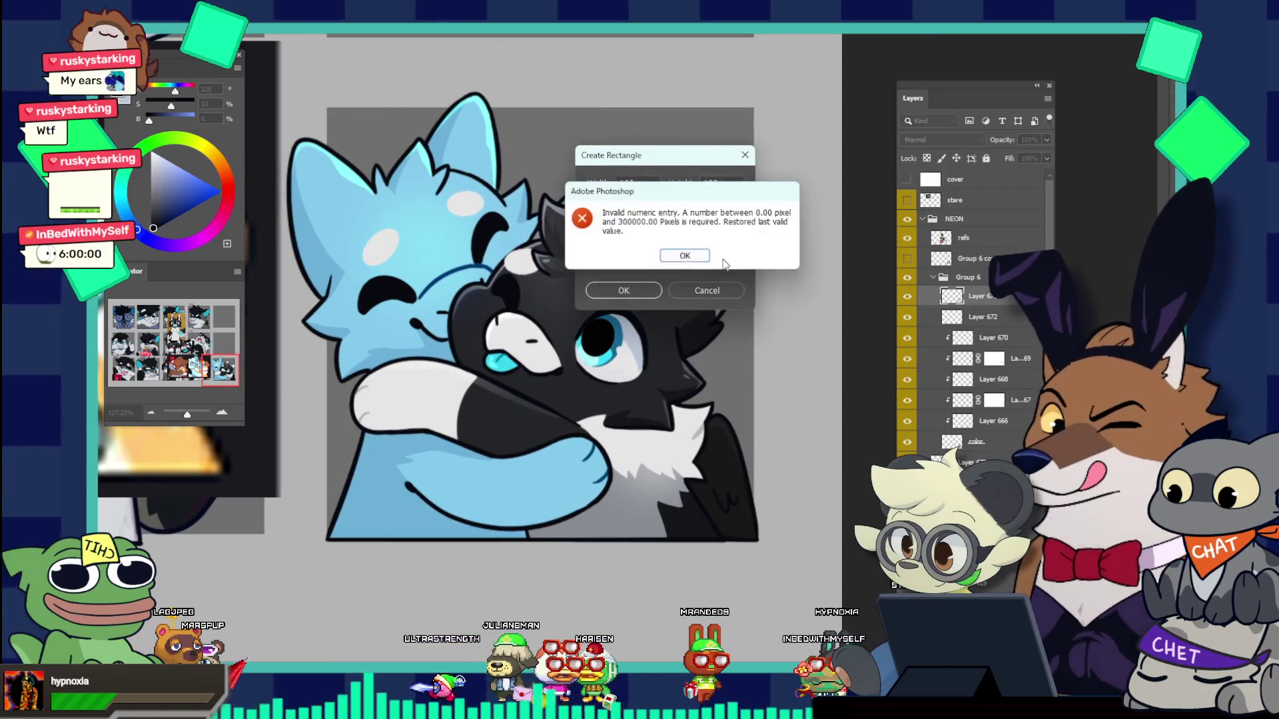
click(684, 256)
key(Escape)
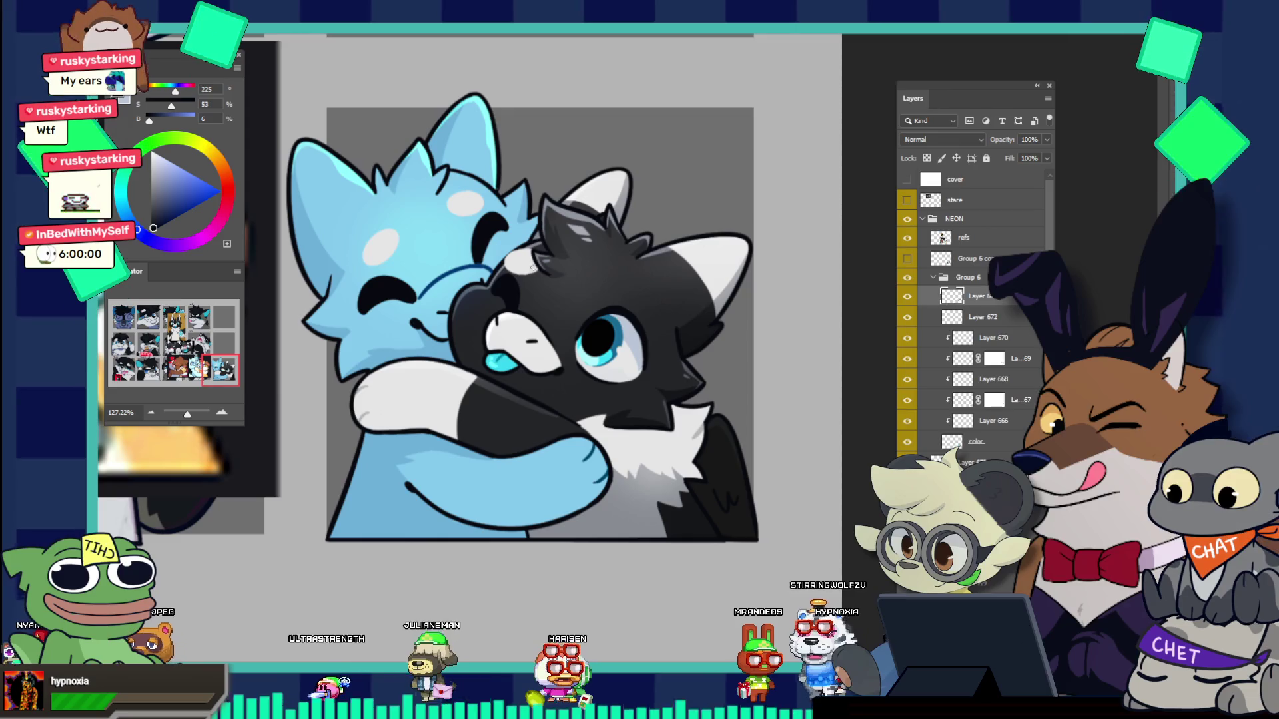
click(556, 243)
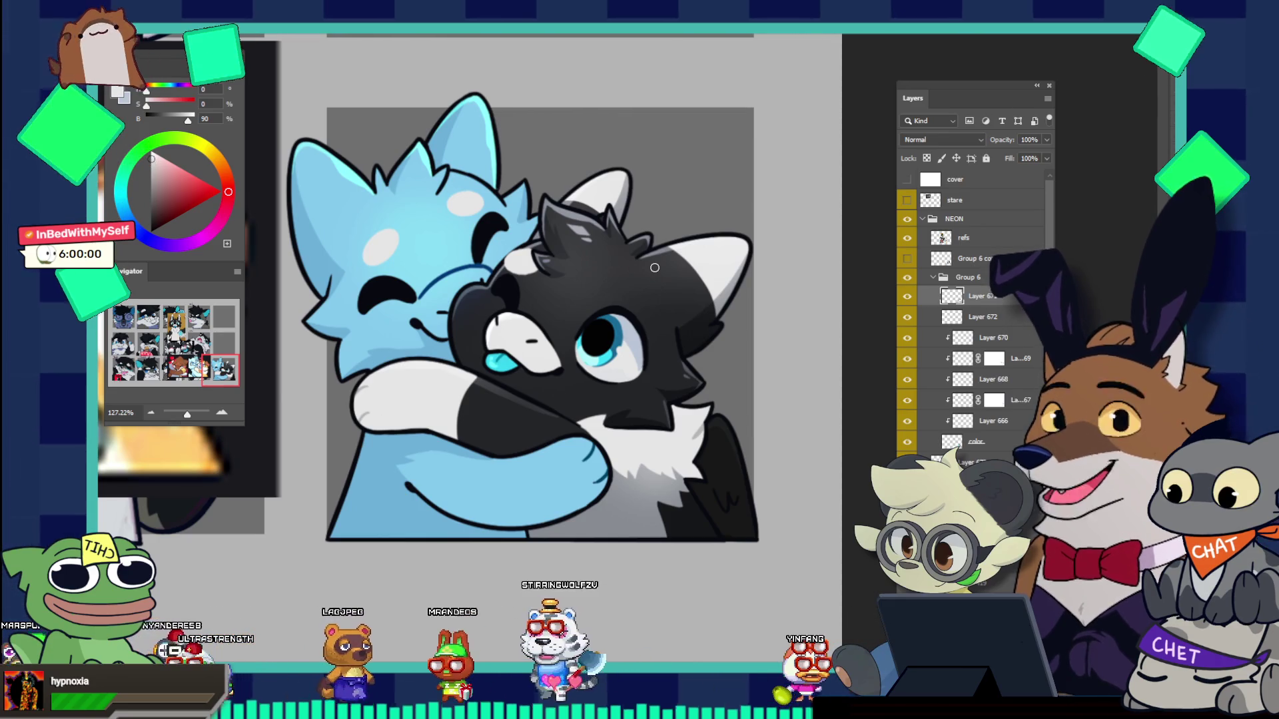
scroll(655, 267, up, 3)
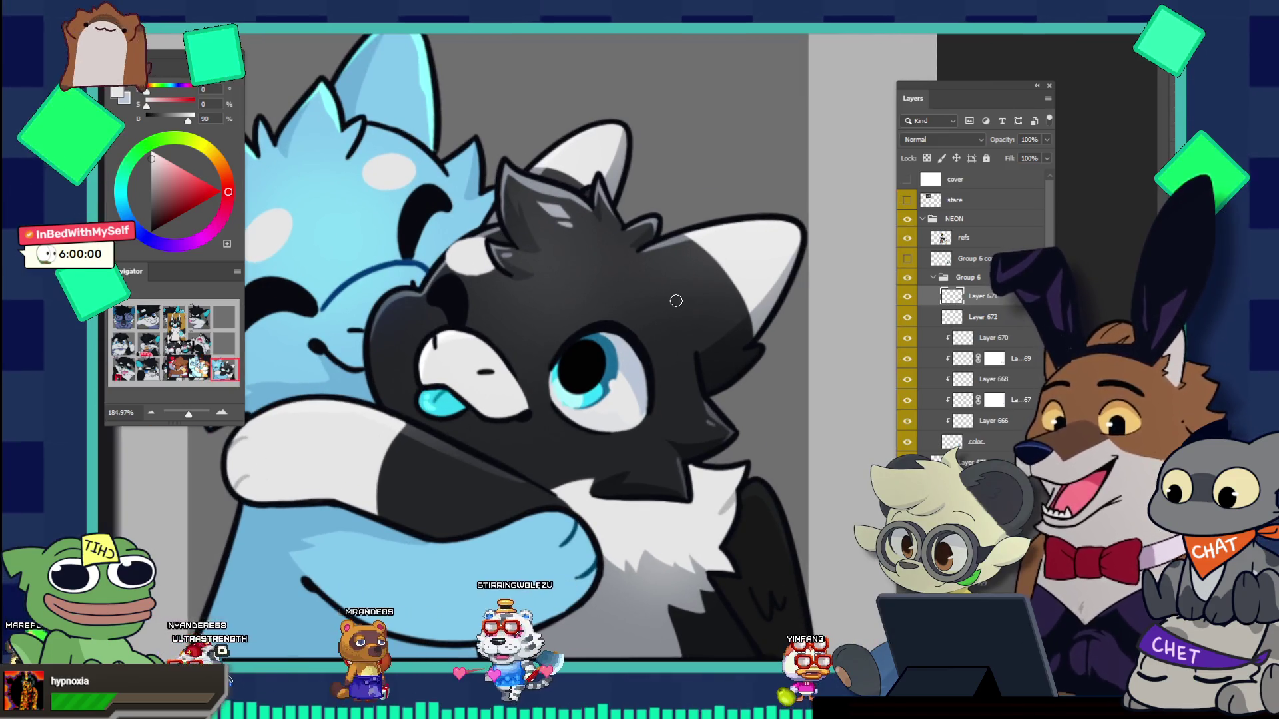
Step: On a new layer, paint a white curved eyebrow stroke above the wolf's blue eye with an enlarged brush
key(bracketright)
key(bracketright)
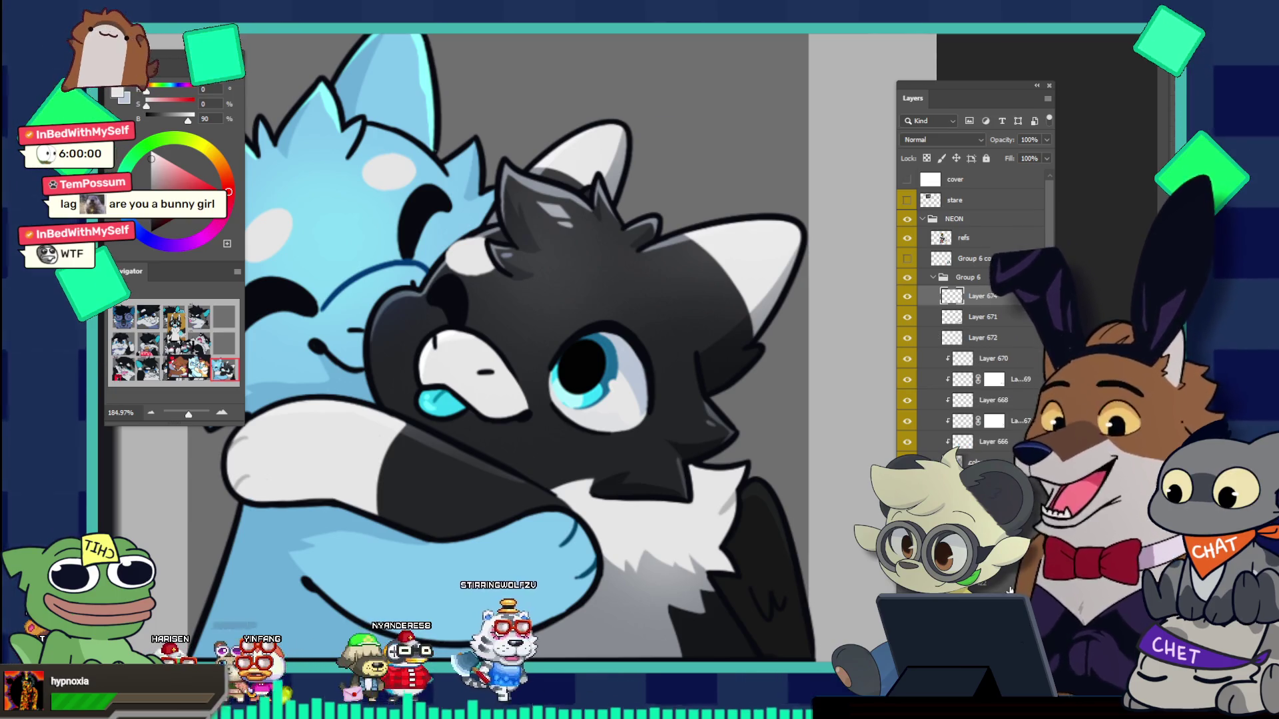
key(ctrl+shift+alt+n)
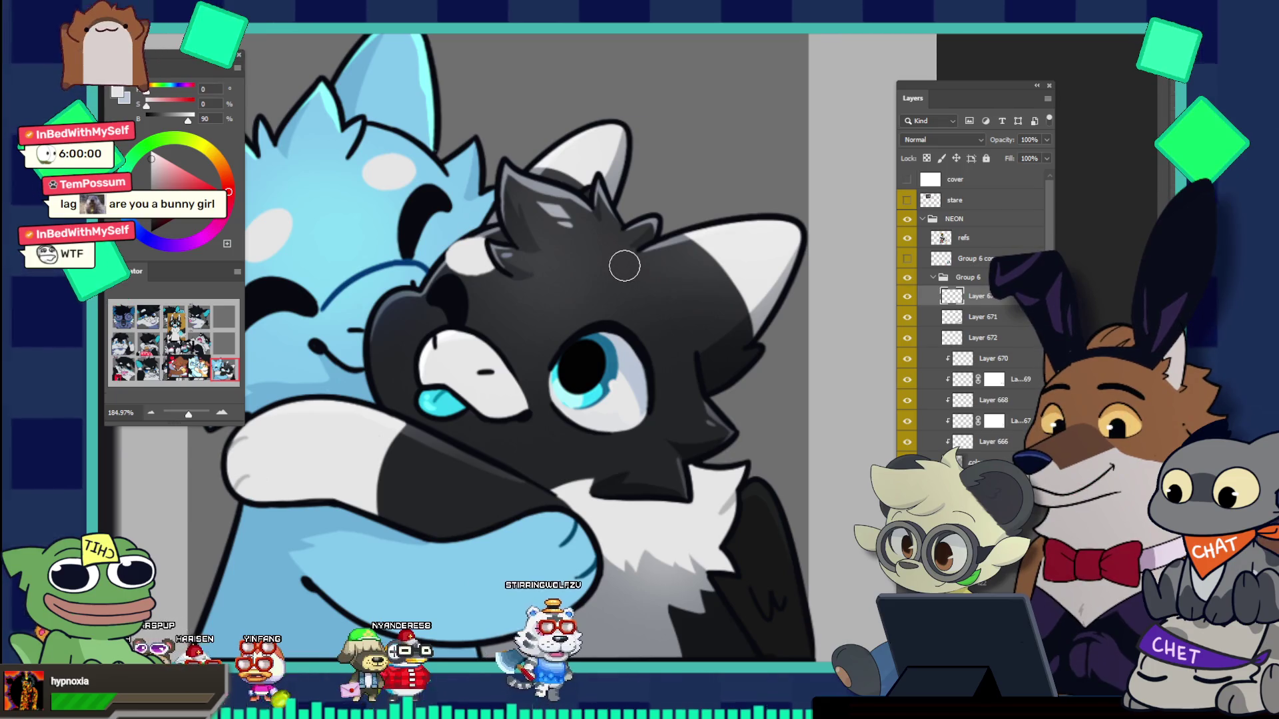
key(v)
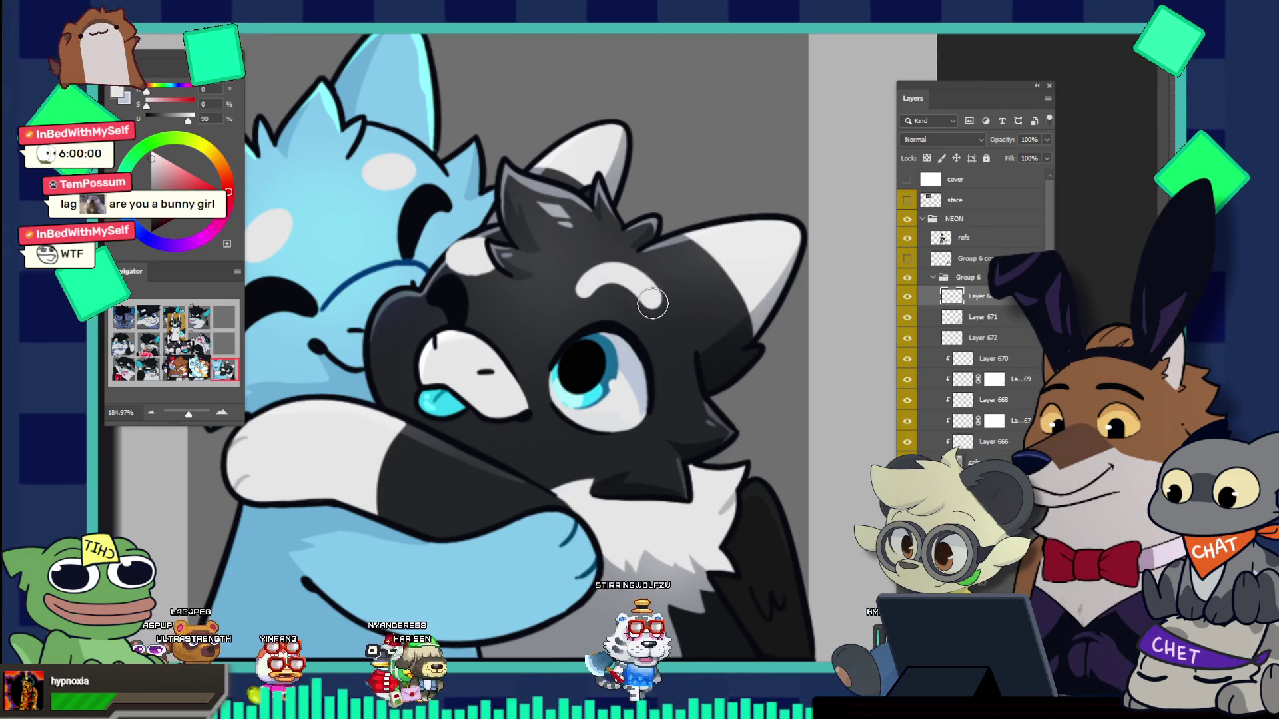
drag(652, 303, 668, 313)
key(ctrl+z)
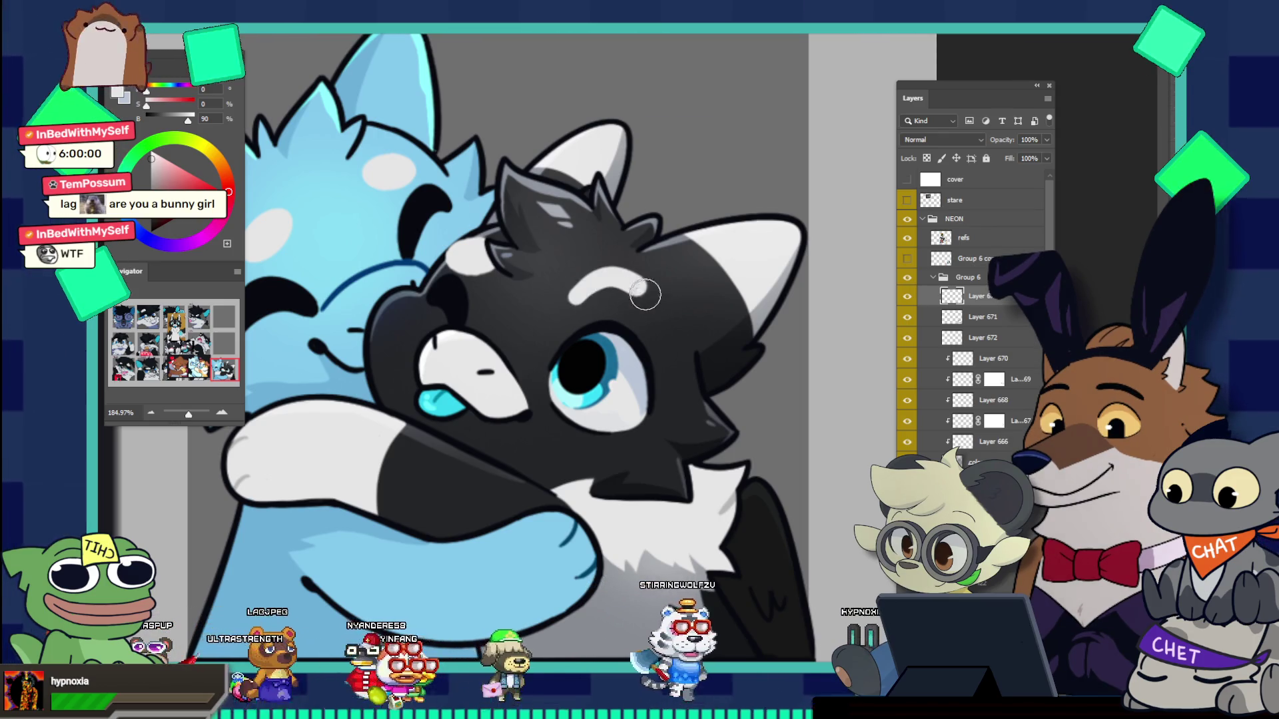
key(b)
mouse_move(659, 293)
mouse_down()
mouse_move(590, 279)
mouse_move(621, 288)
mouse_up()
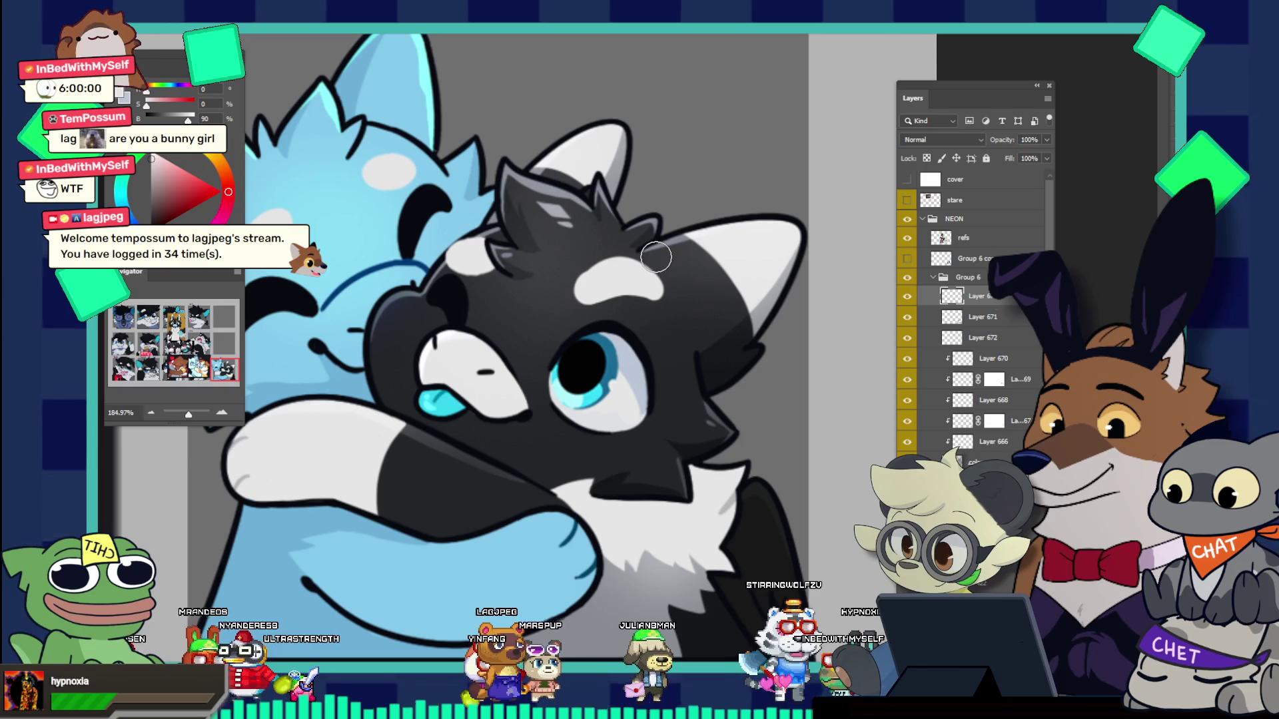
scroll(652, 248, up, 2)
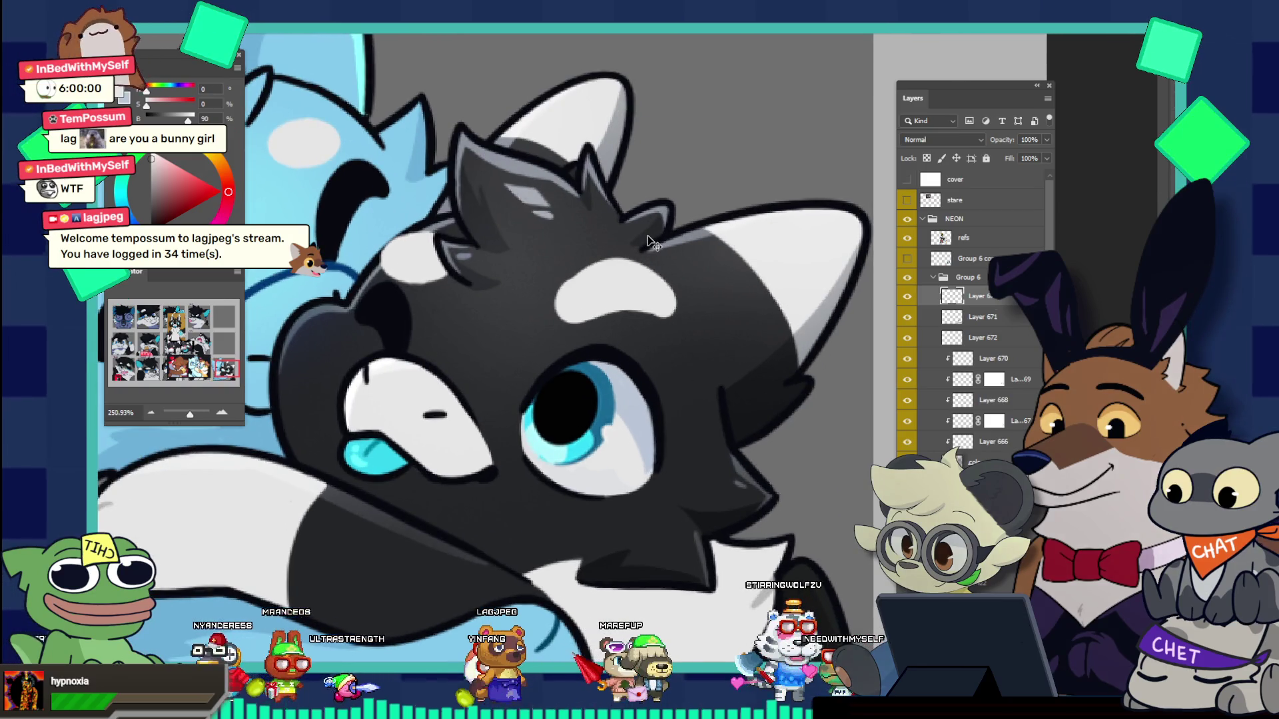
Step: Rotate the white forehead patch clockwise with Free Transform and commit it
key(ctrl+t)
drag(696, 246, 702, 283)
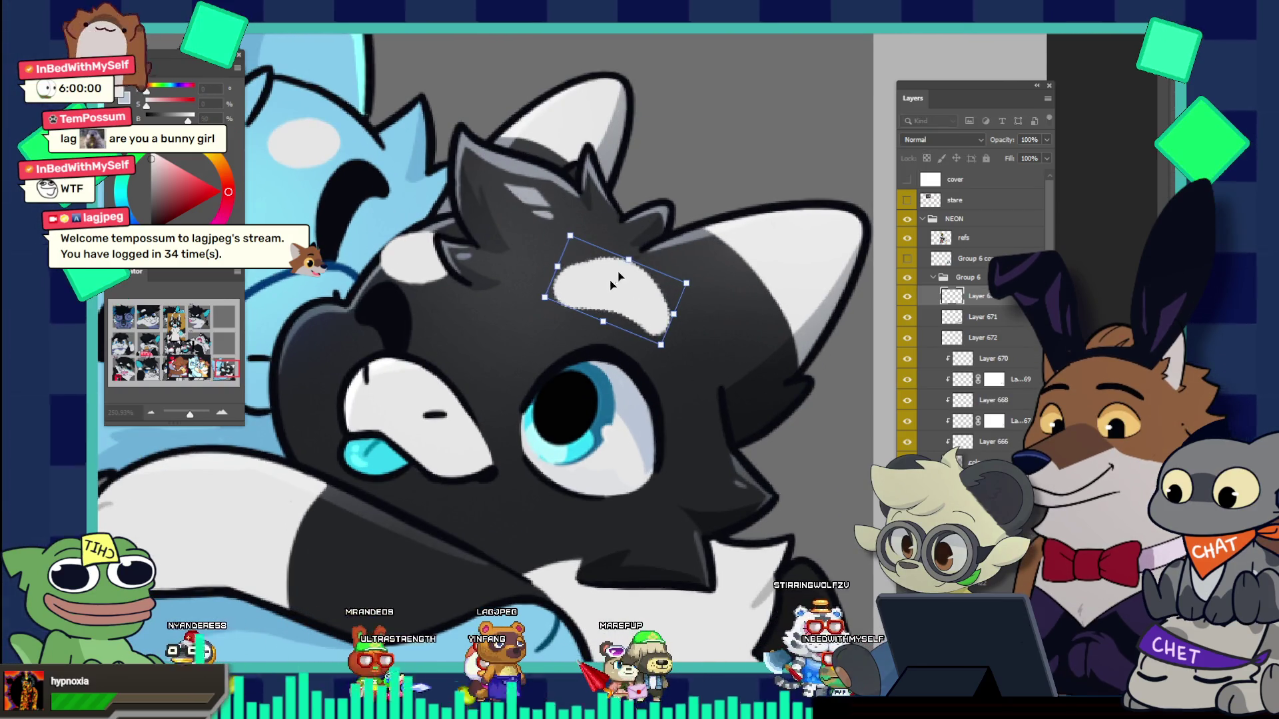
mouse_move(663, 228)
mouse_down()
mouse_move(674, 236)
mouse_move(650, 298)
mouse_up()
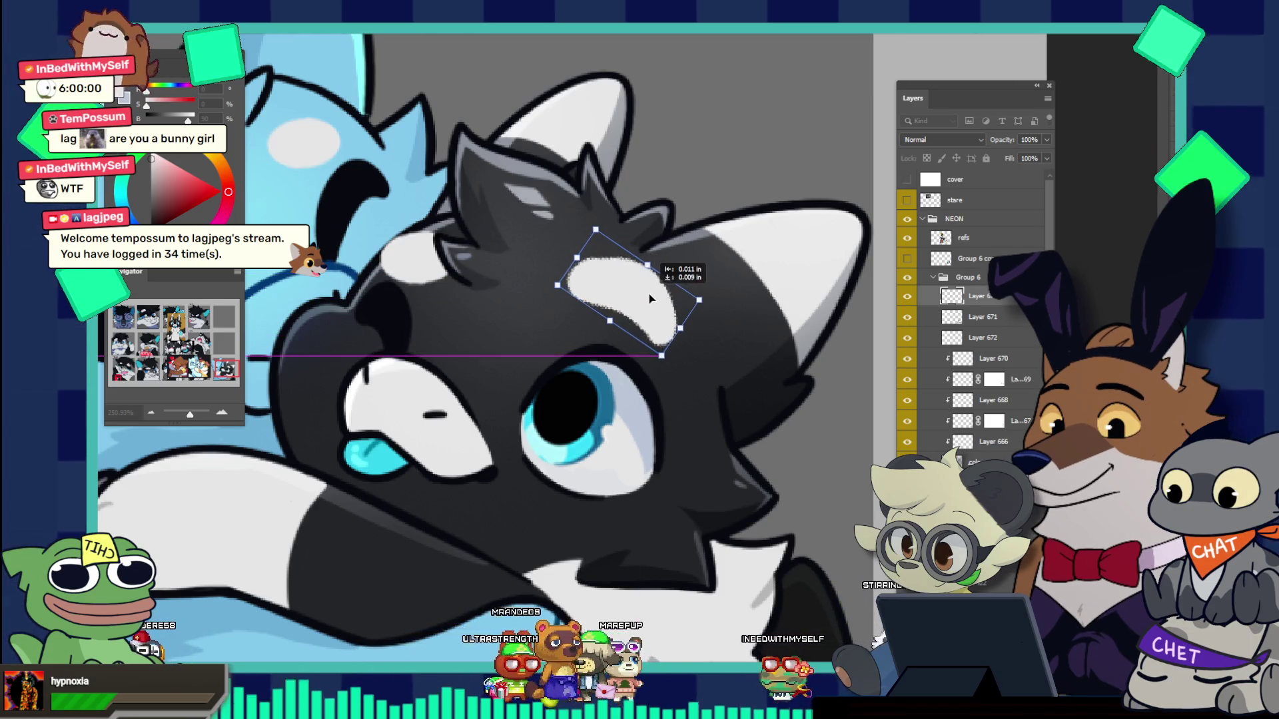
drag(693, 268, 652, 298)
key(Return)
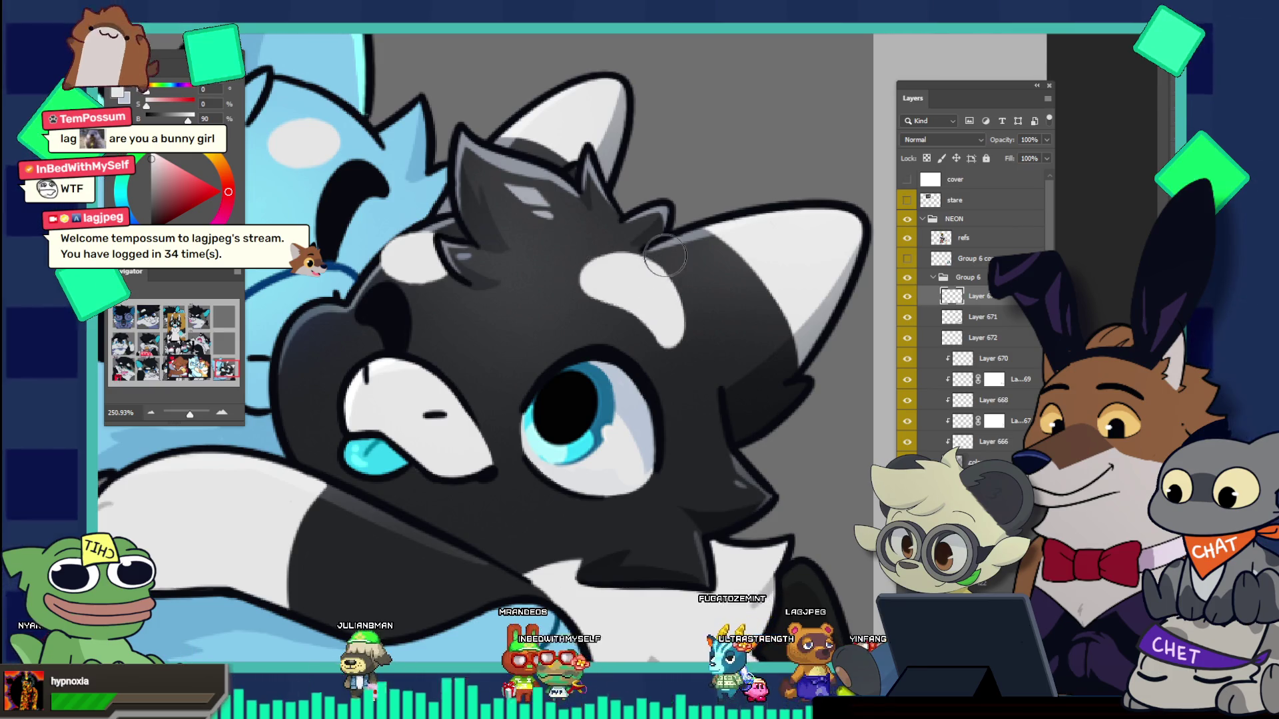
Step: Inspect the head patch up close, recommit its transform, then view both wolves again
drag(636, 260, 698, 286)
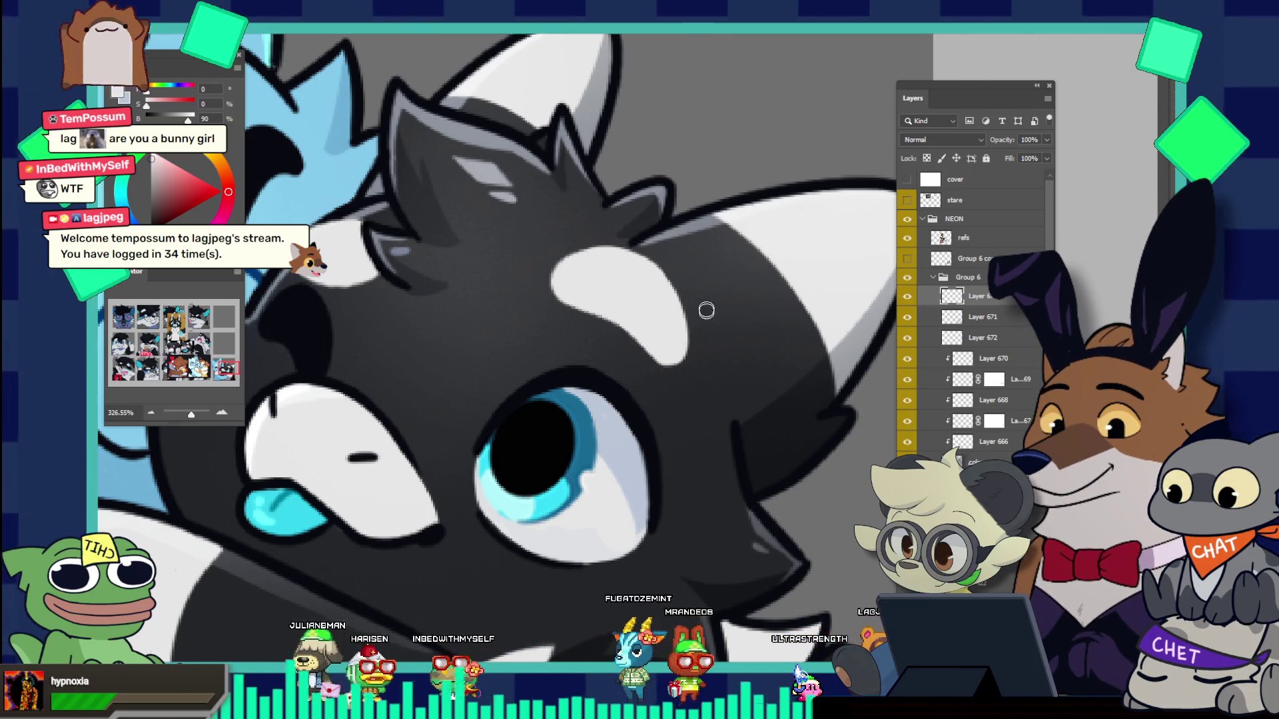
drag(693, 333, 611, 181)
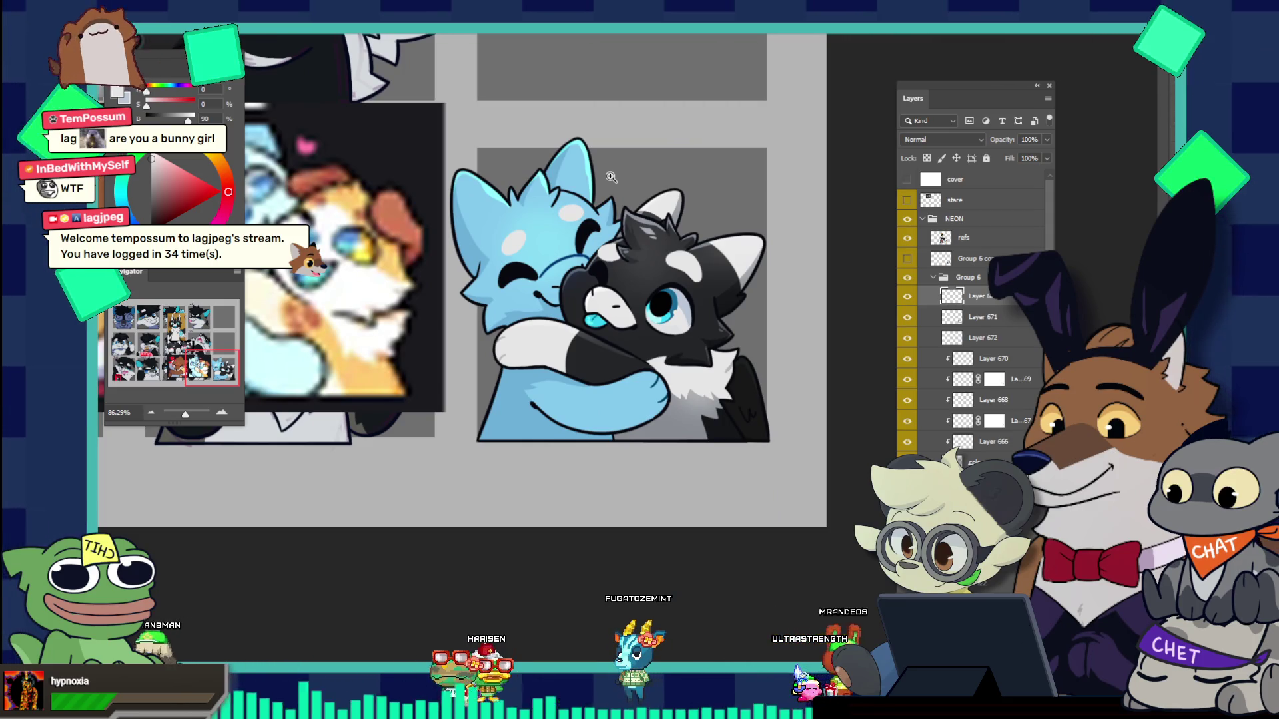
drag(693, 248, 767, 233)
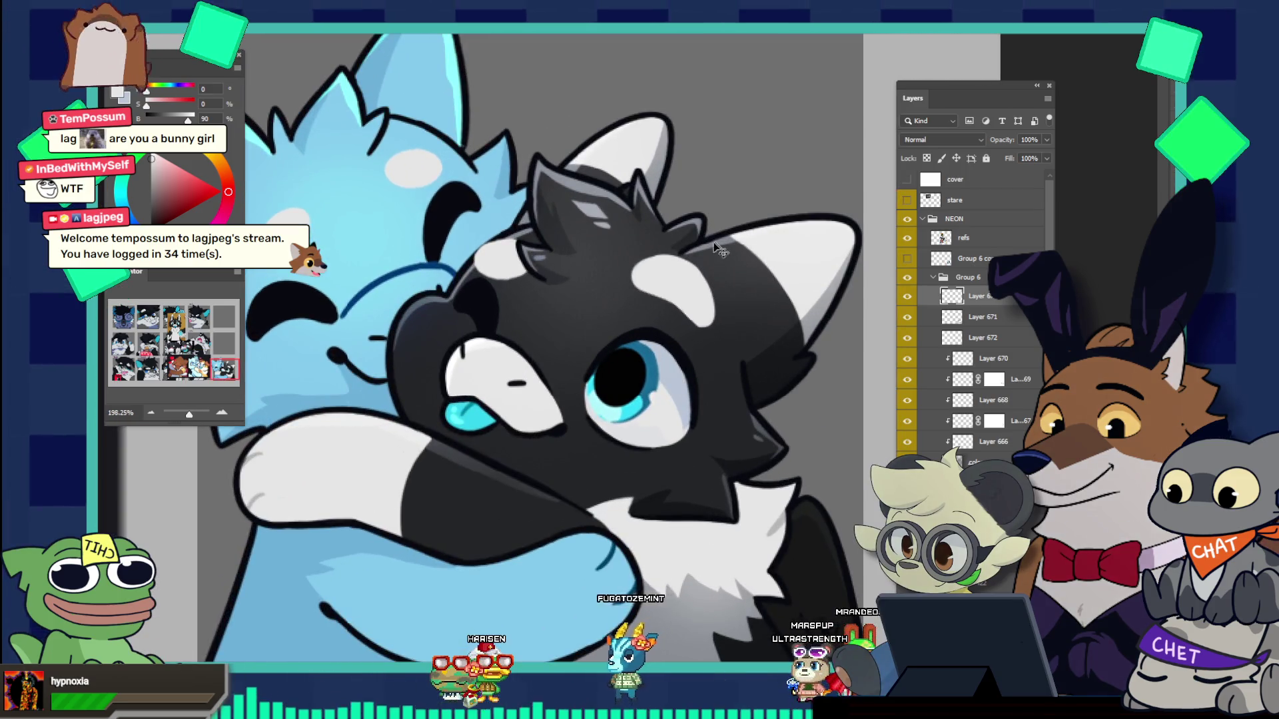
key(ctrl+t)
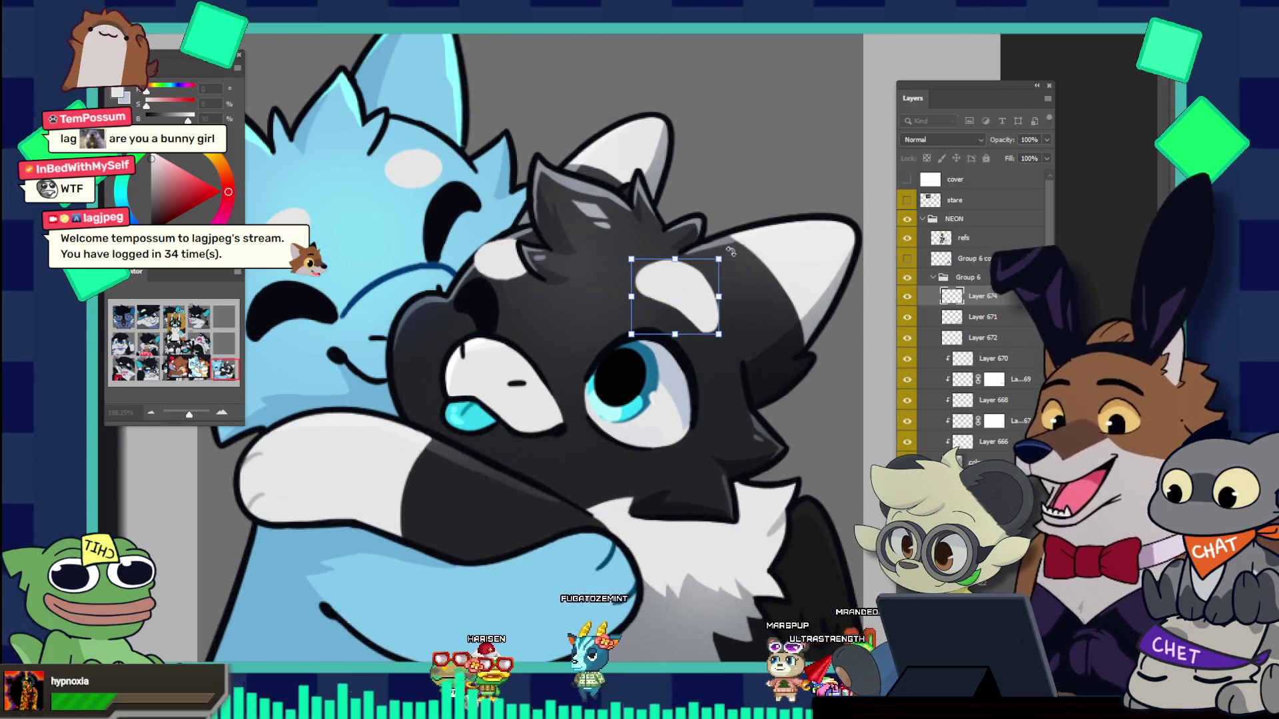
key(Return)
click(735, 311)
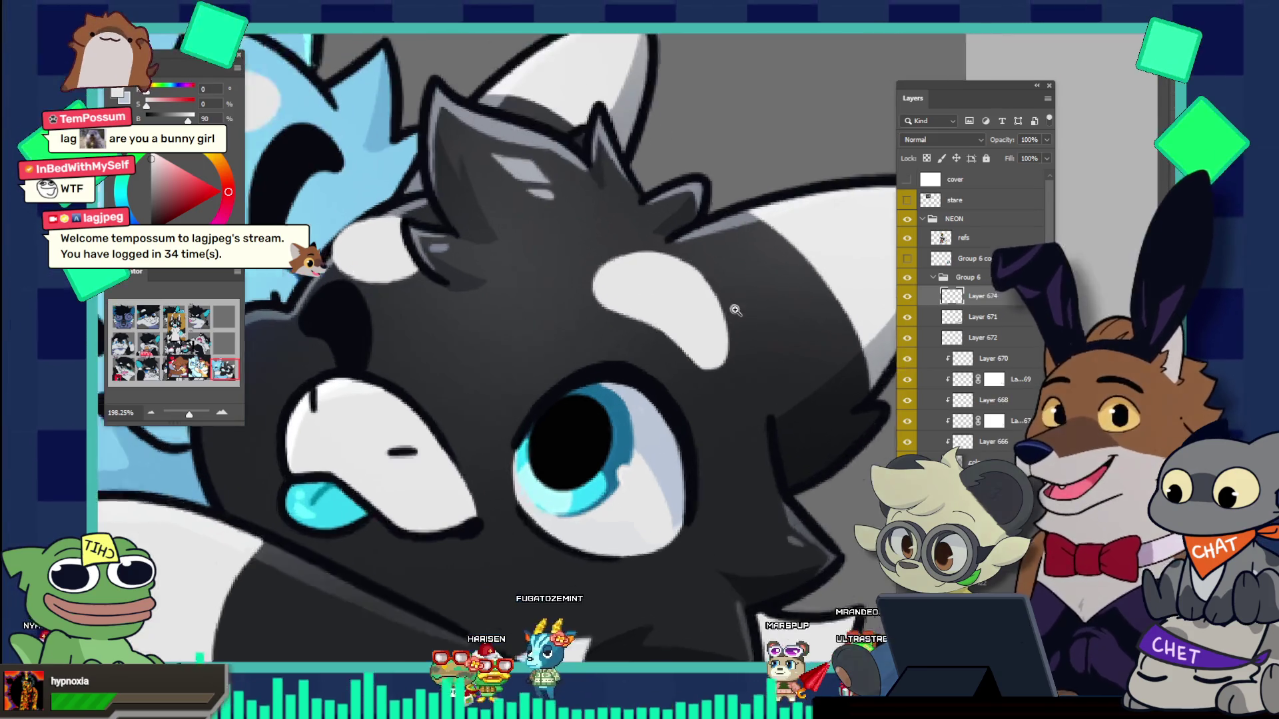
drag(736, 310, 741, 259)
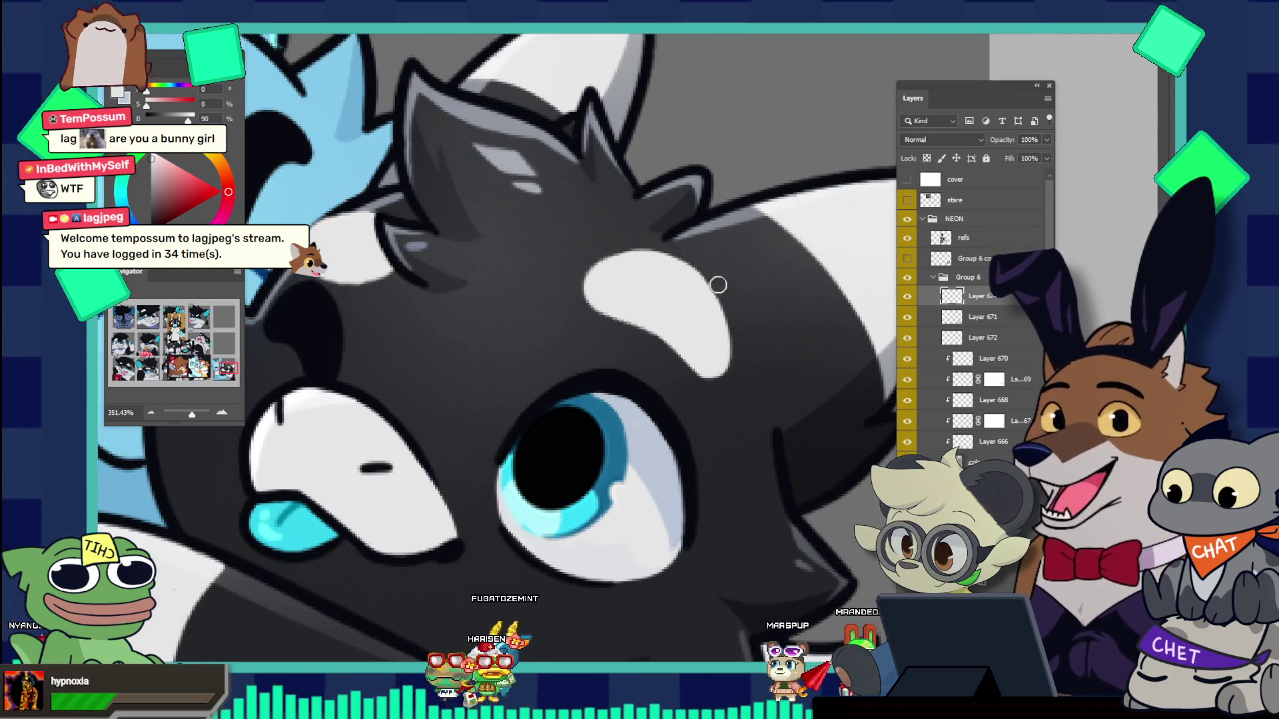
drag(690, 265, 613, 178)
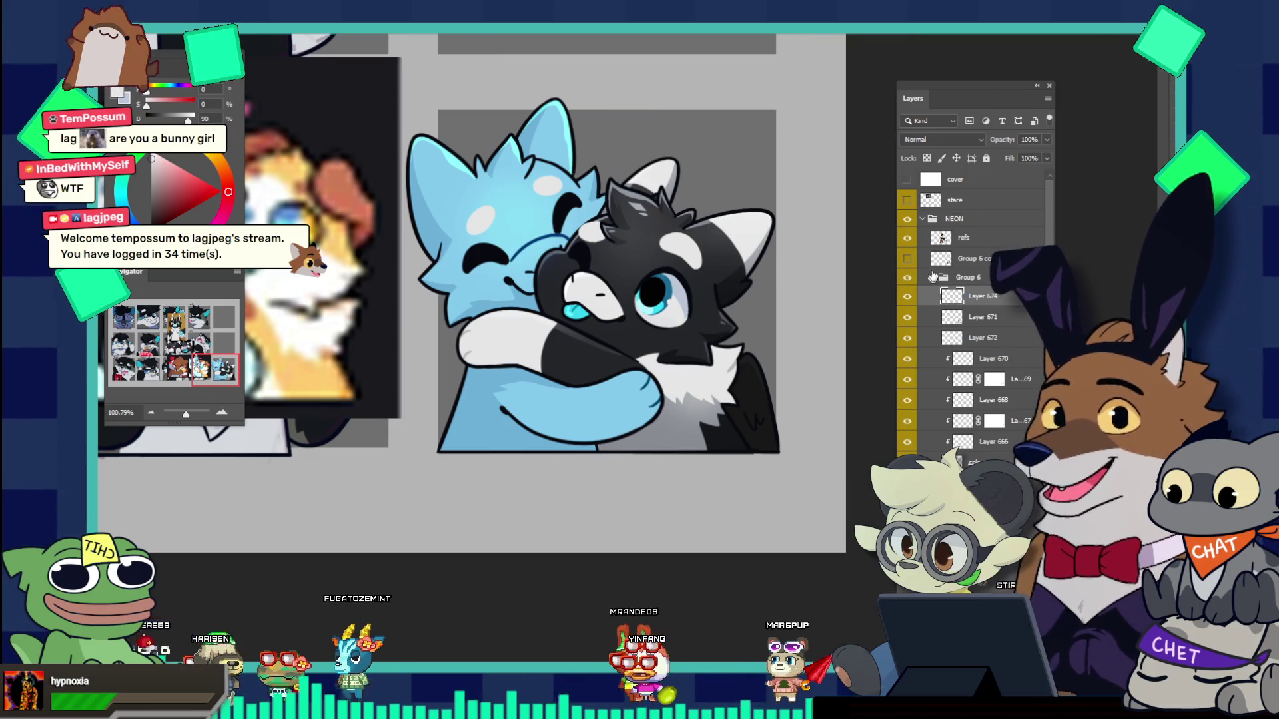
Step: Select the NEON layer group and collapse it in the Layers panel
click(939, 219)
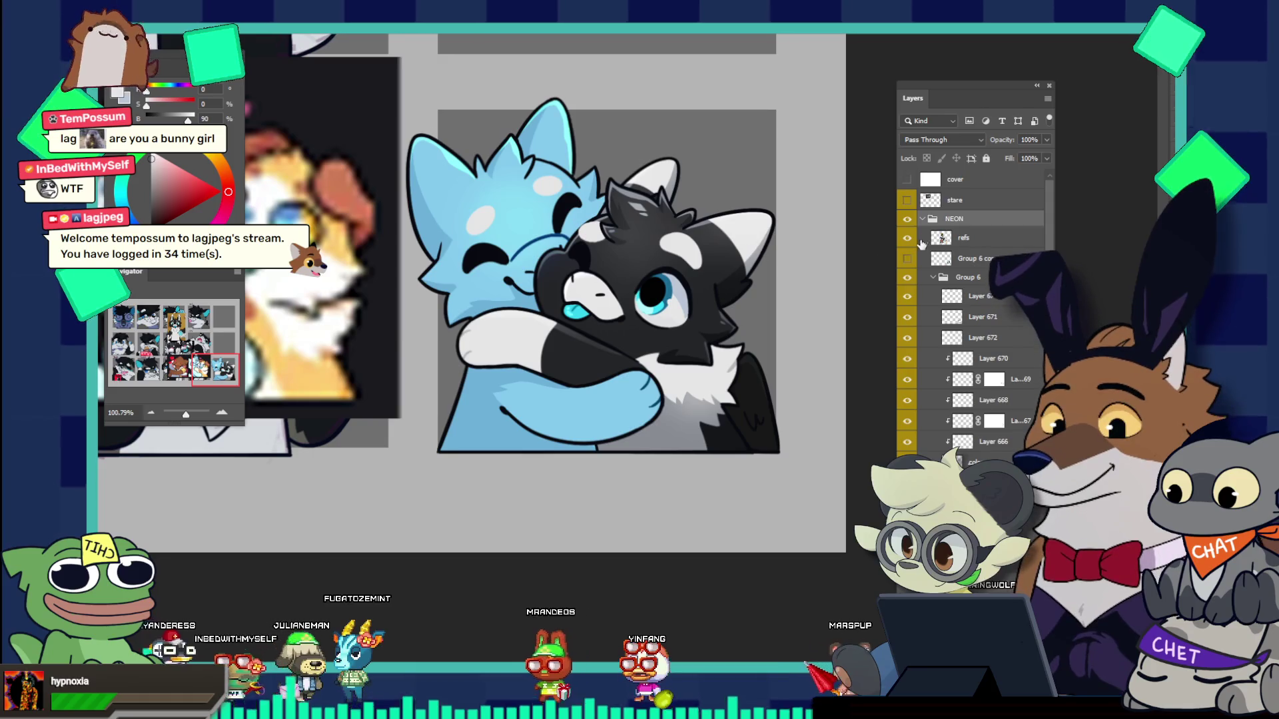
click(923, 219)
scroll(495, 287, down, 3)
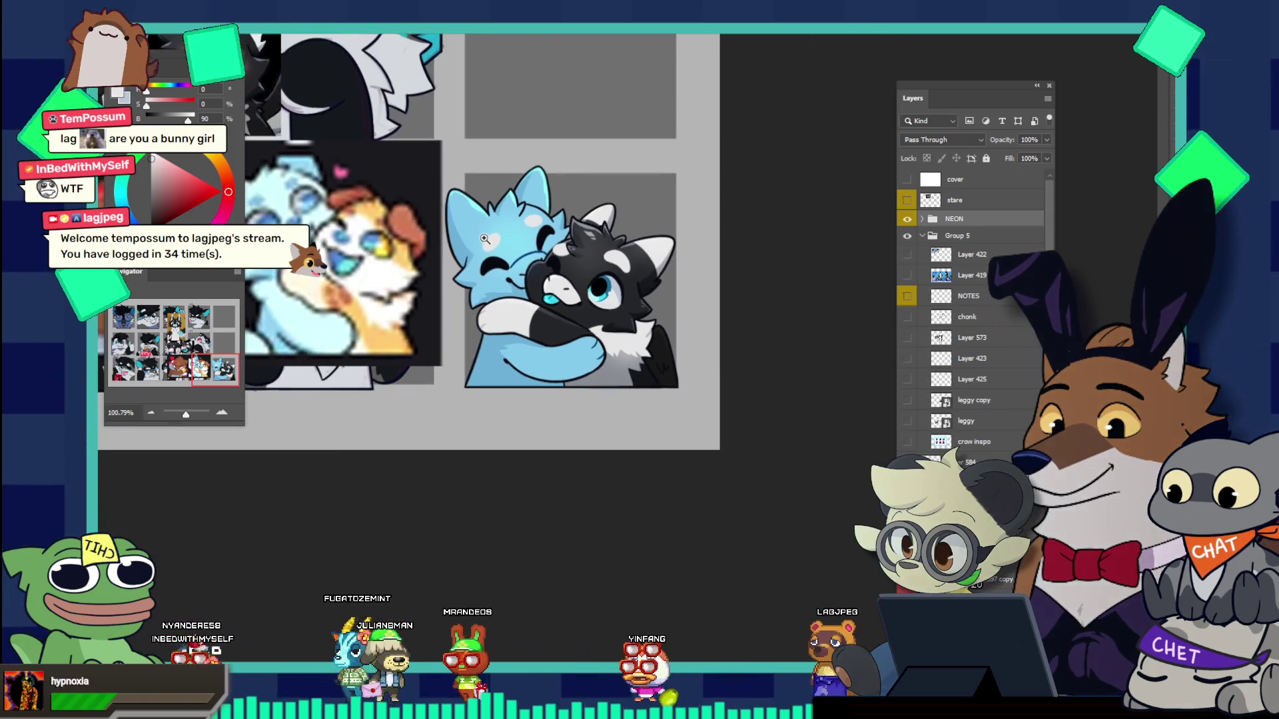
scroll(665, 300, up, 2)
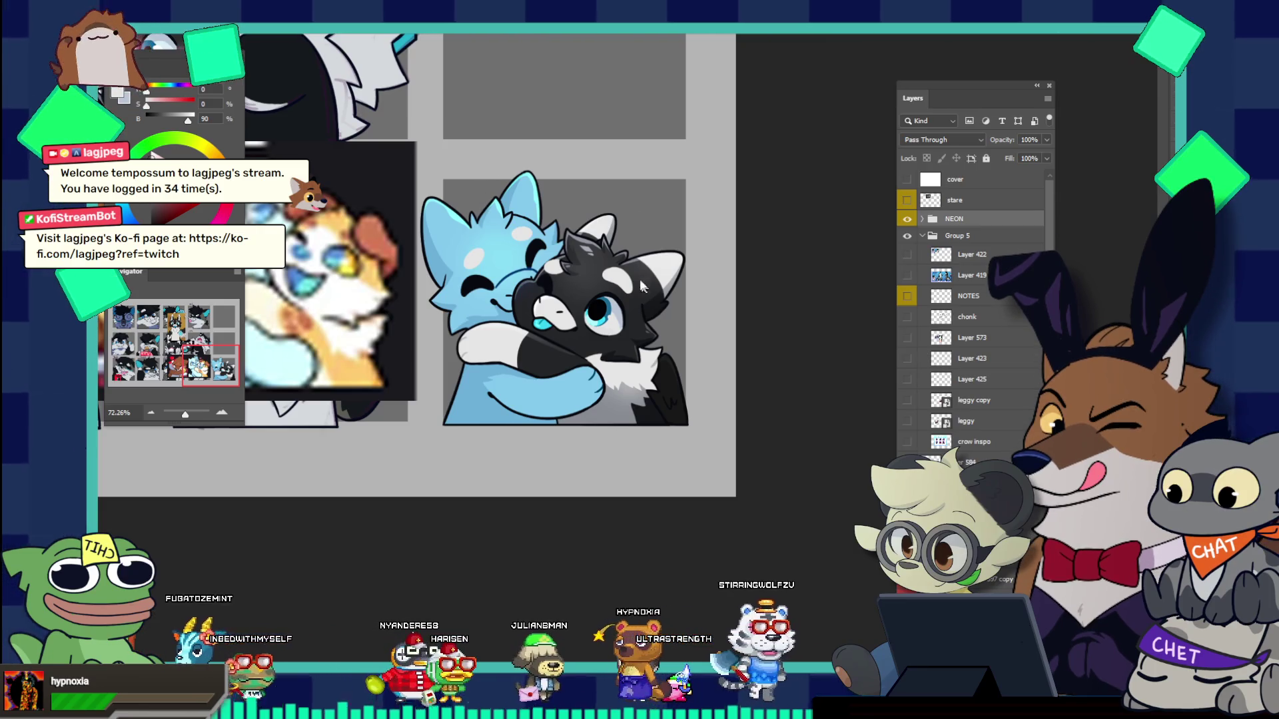
Step: Zoom in progressively on the black-and-white wolf's eye
click(666, 330)
click(601, 287)
click(601, 287)
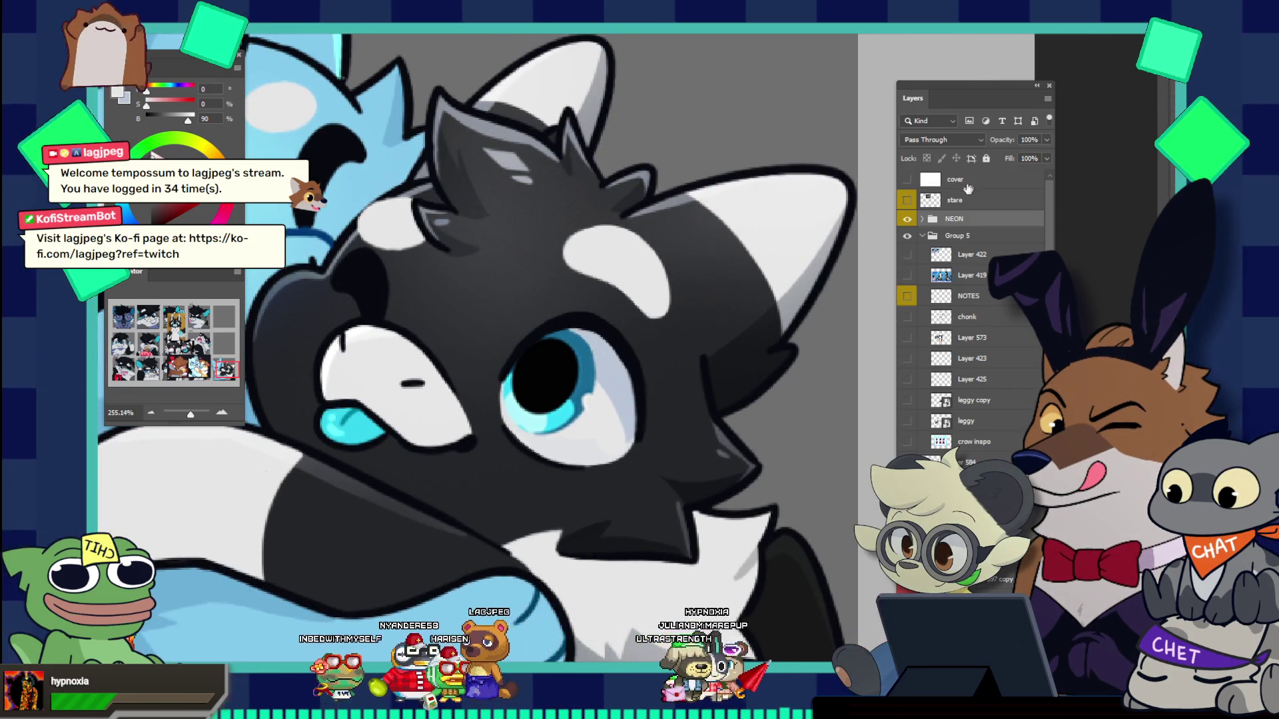
Step: Expand the NEON group and touch up the black-and-white wolf's face, adding its tongue
click(924, 219)
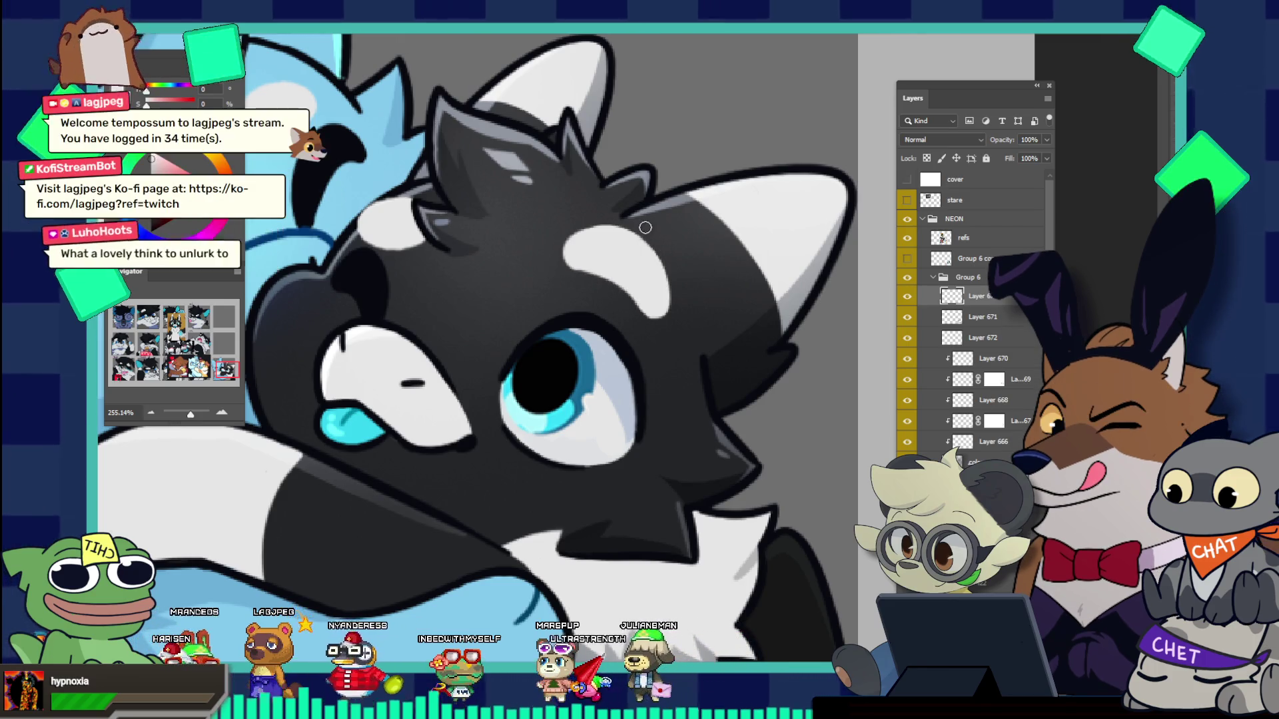
key(ctrl+0)
drag(659, 233, 668, 230)
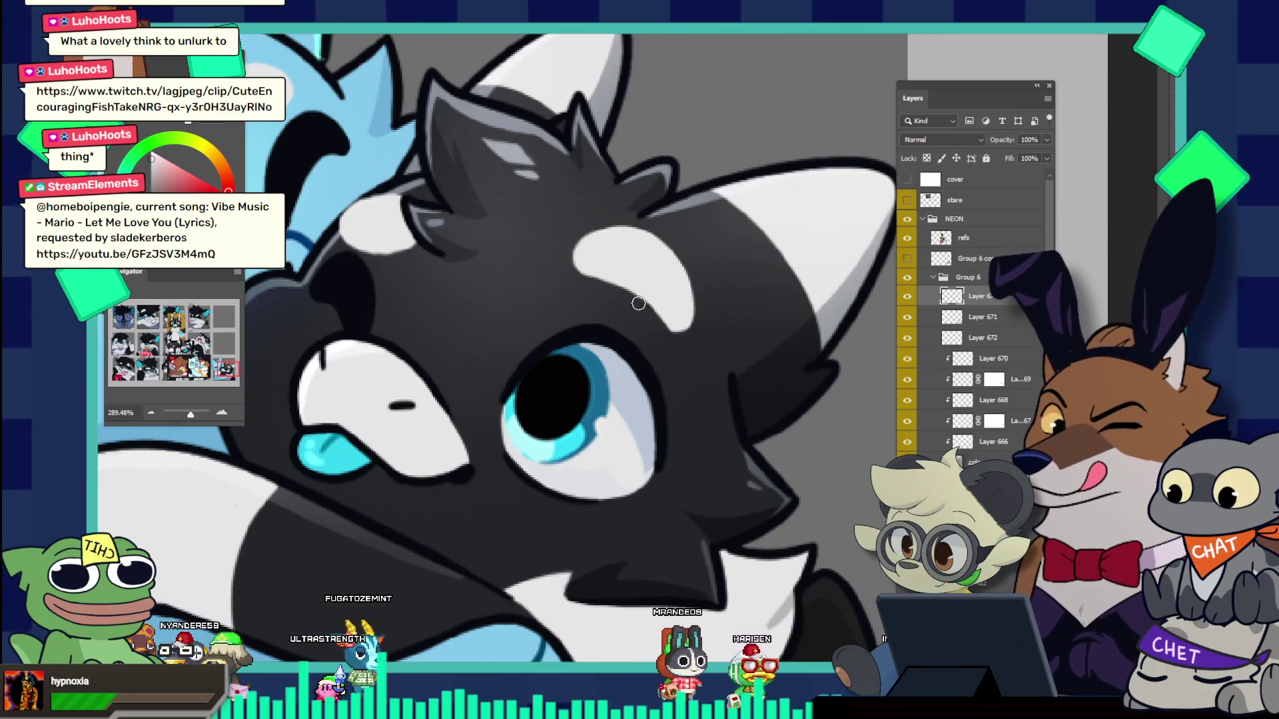
key(z)
drag(649, 267, 659, 267)
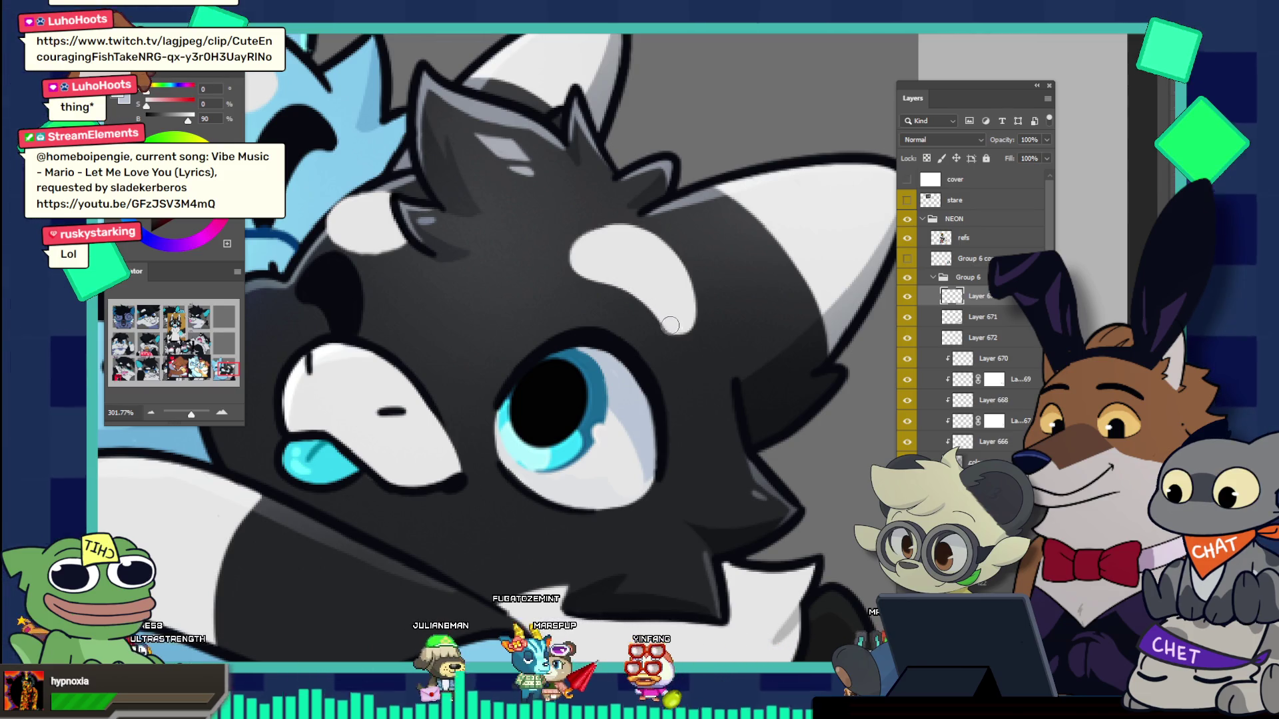
key(ctrl+0)
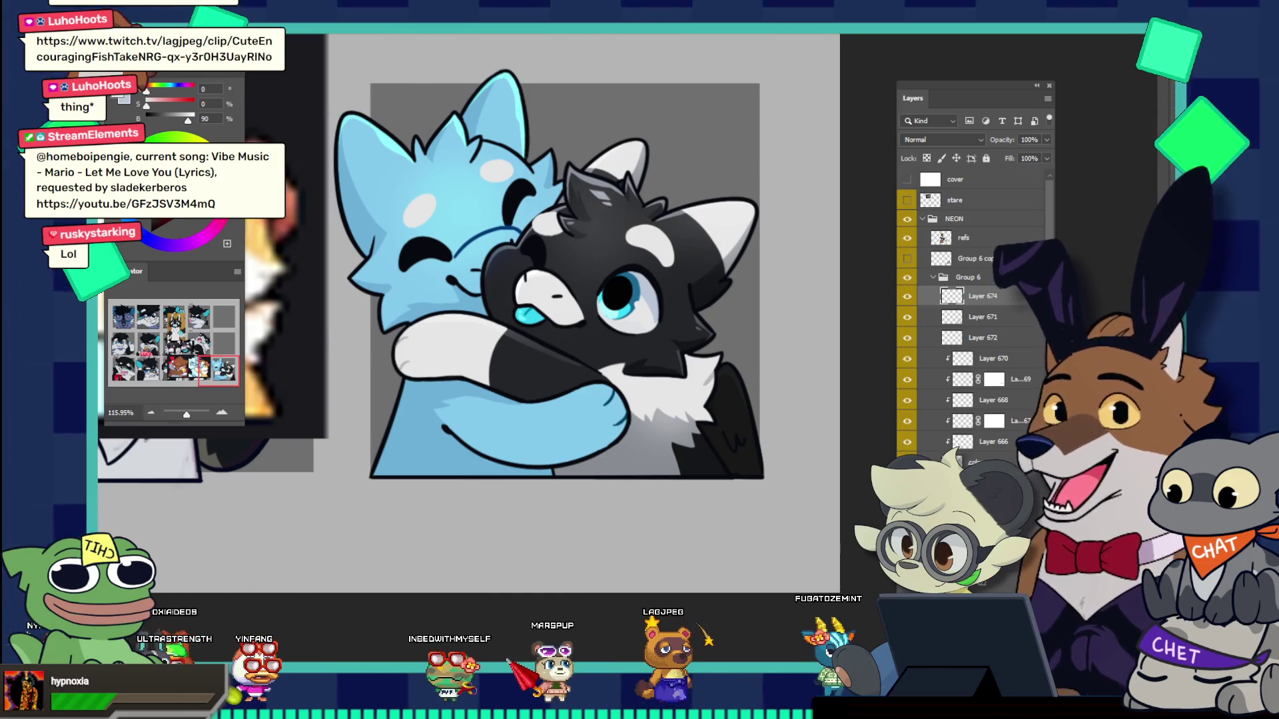
Step: Exit YouTube fullscreen to show the watch page with title and chat
key(Escape)
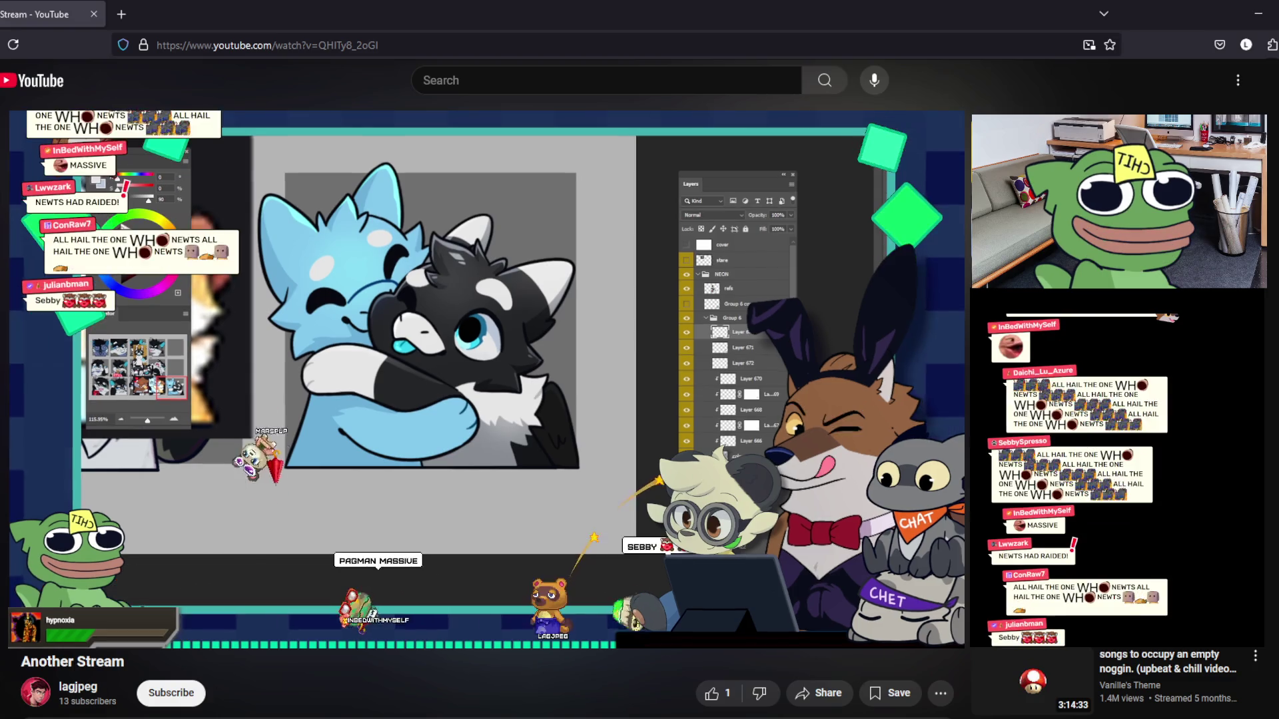
Step: Return the stream replay to fullscreen
key(f)
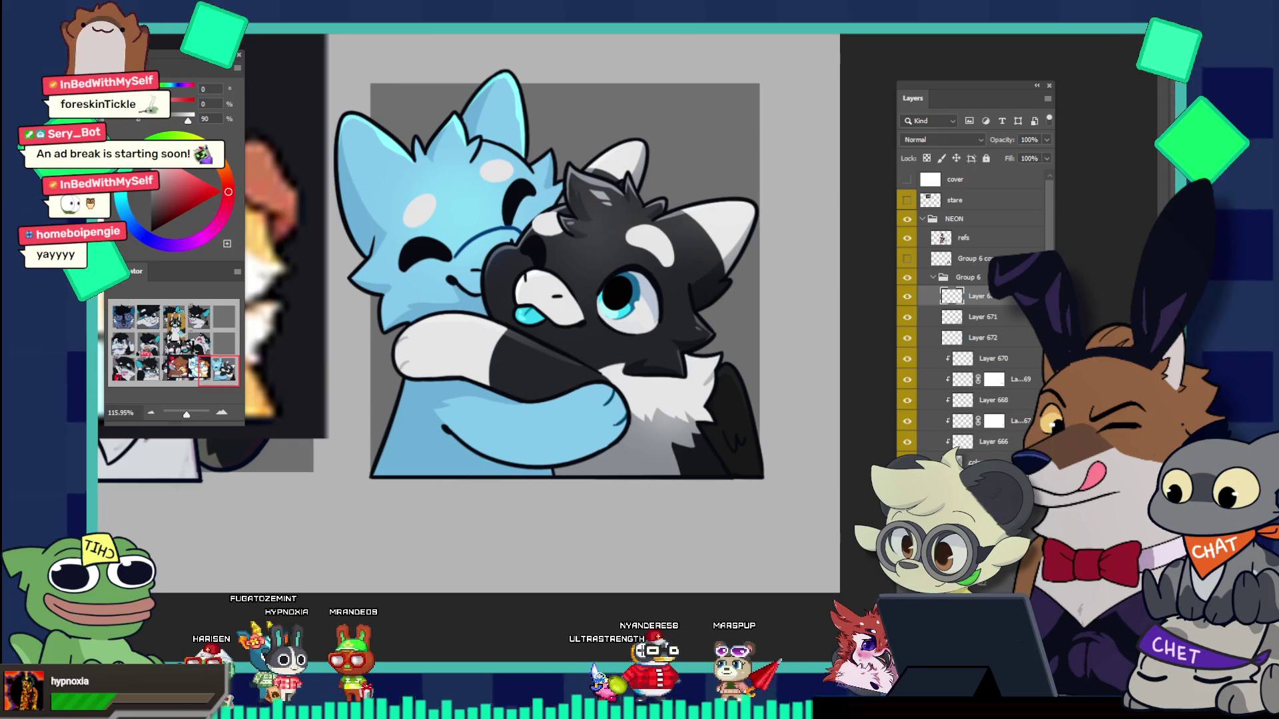
Step: Glance over the wolf sketch document, then return to the emote sheet
scroll(612, 197, down, 5)
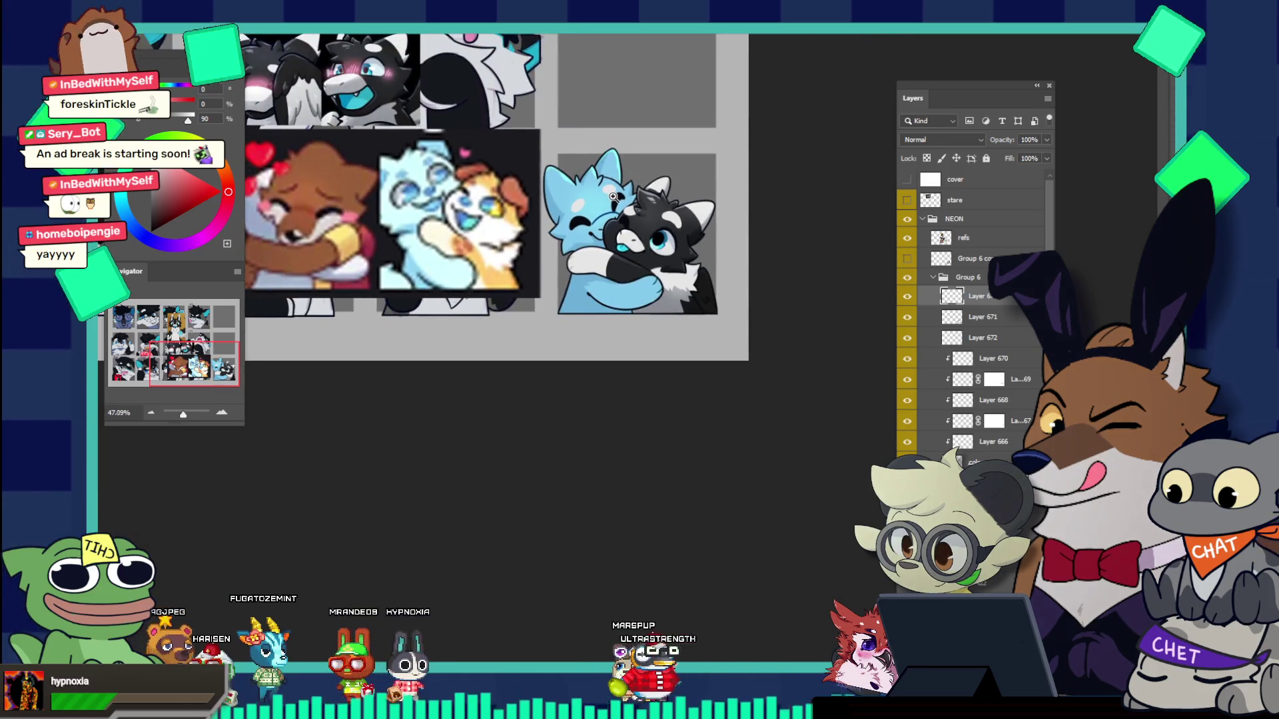
scroll(613, 197, down, 1)
scroll(647, 203, down, 1)
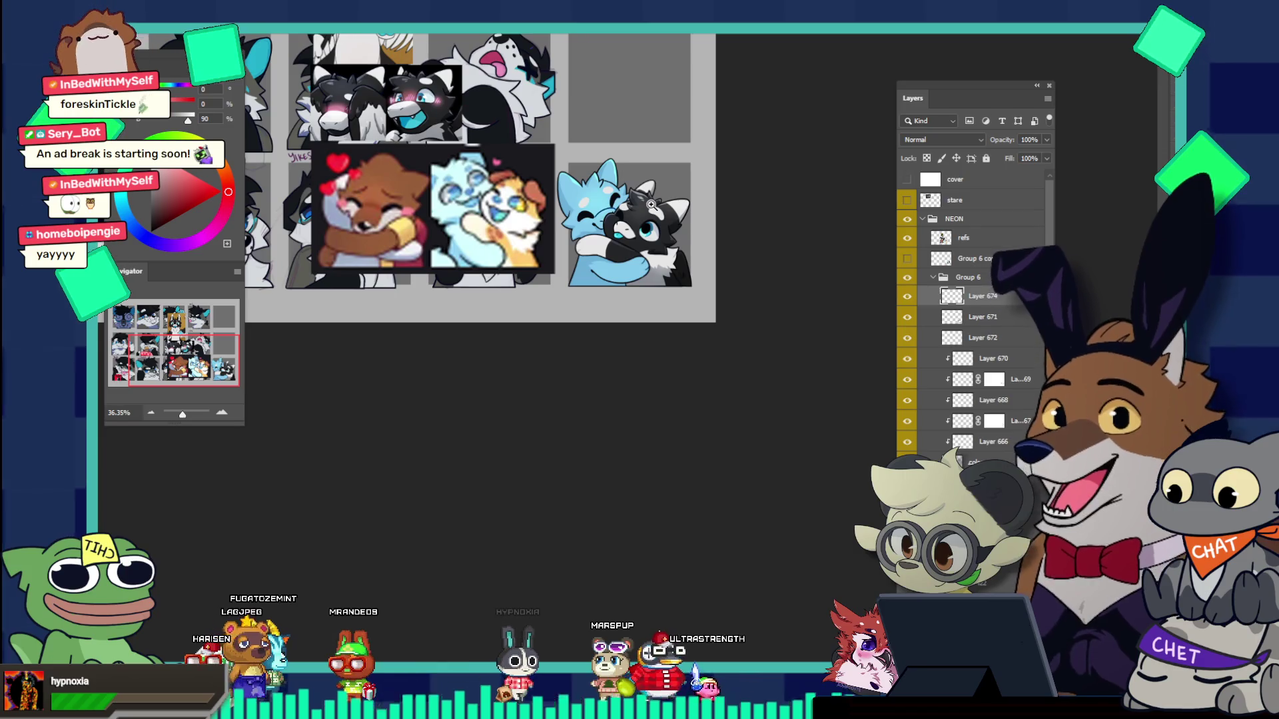
scroll(651, 204, up, 2)
scroll(642, 211, up, 2)
scroll(636, 218, down, 1)
scroll(628, 225, down, 1)
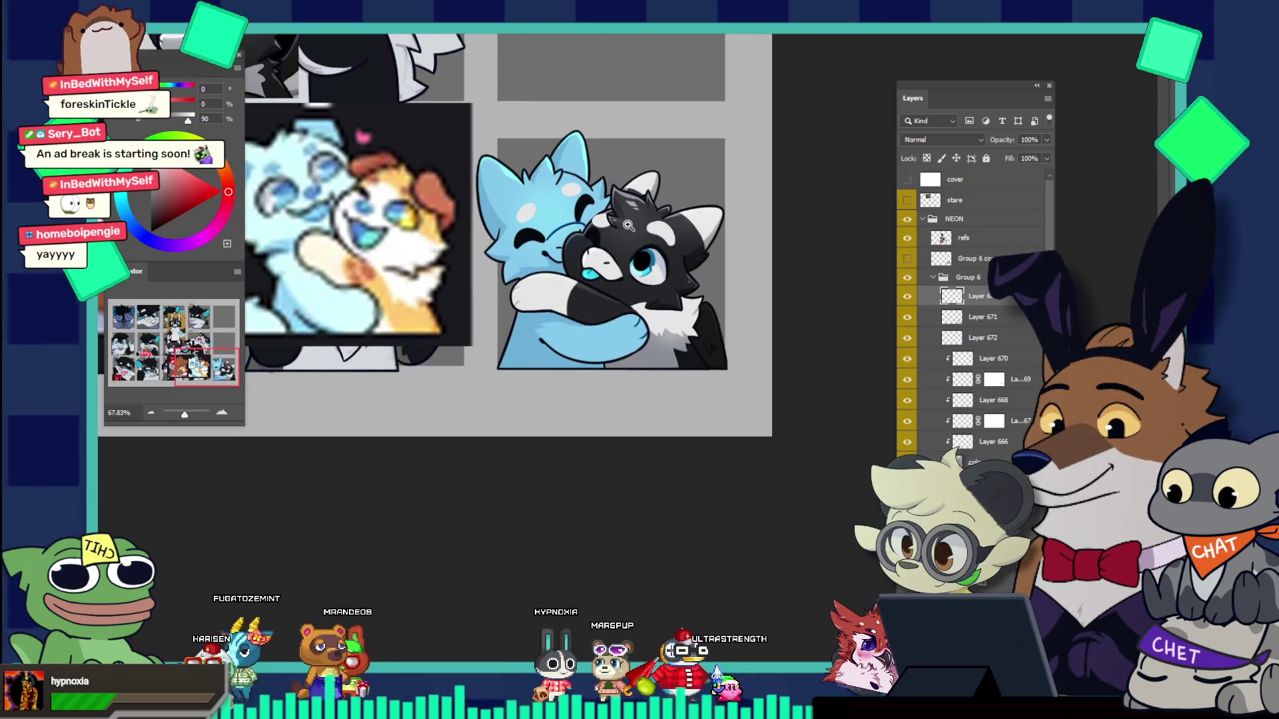
scroll(628, 225, down, 2)
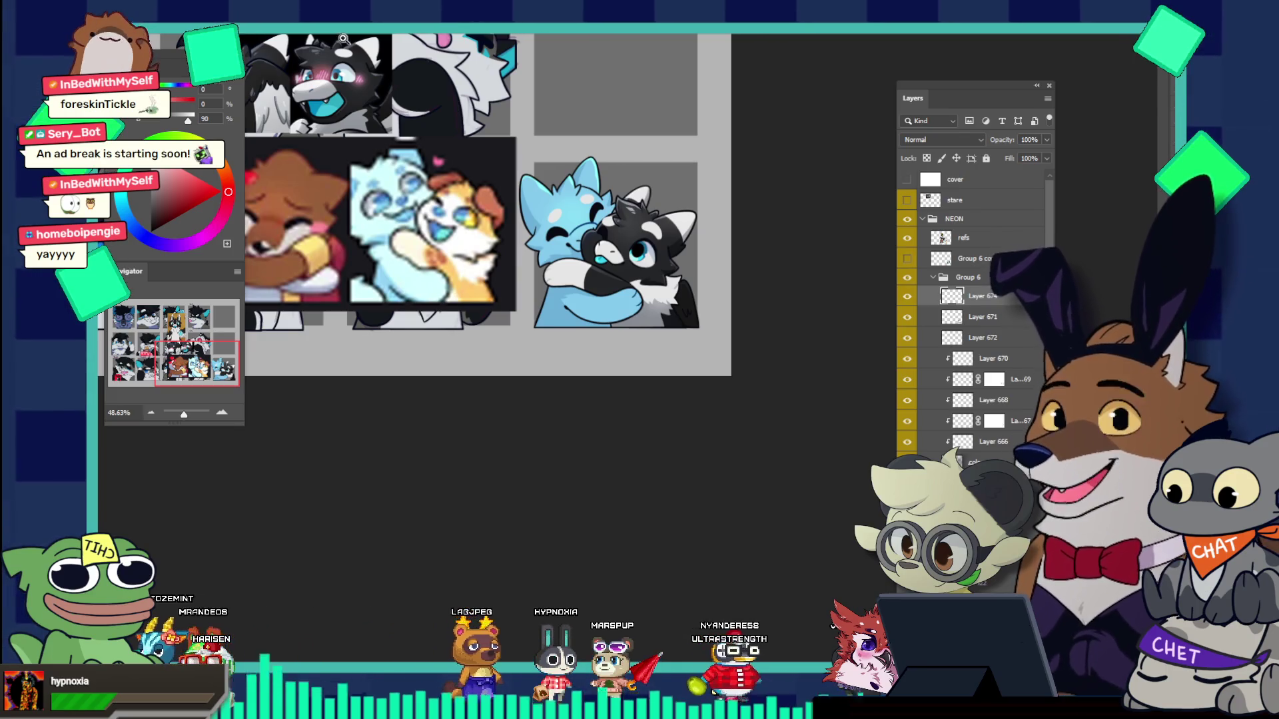
key(ctrl+Tab)
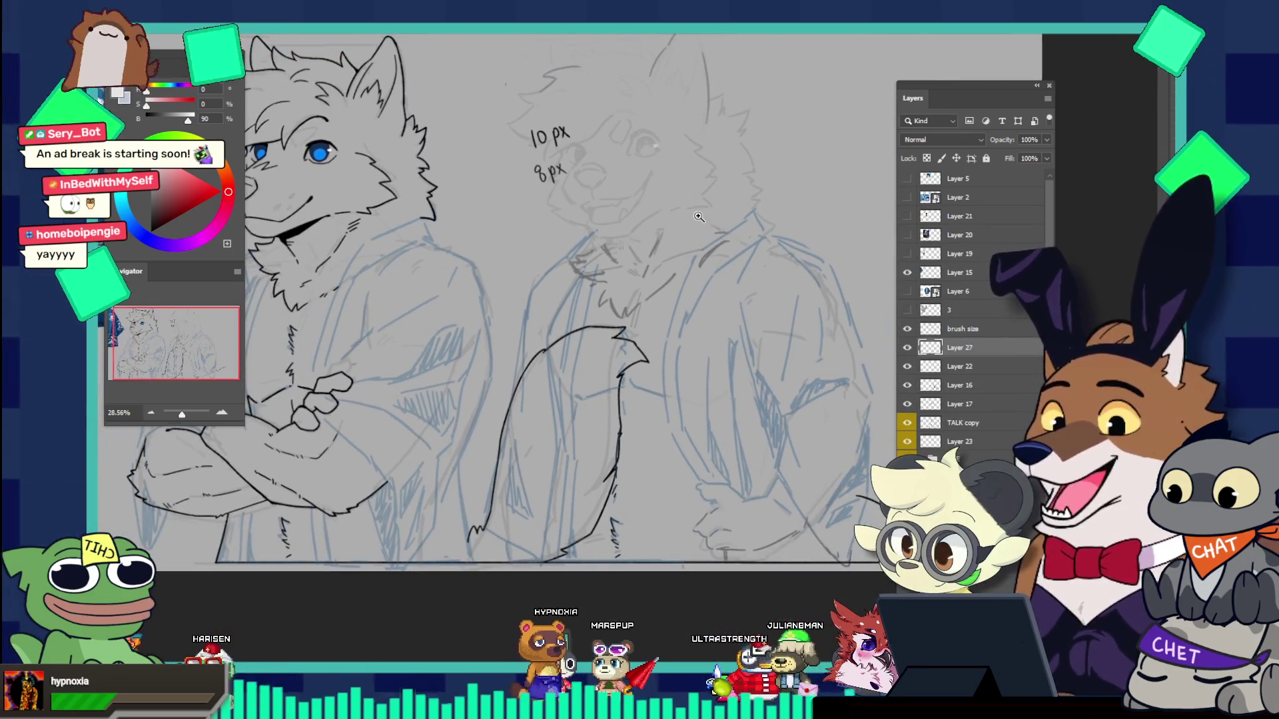
scroll(699, 216, down, 3)
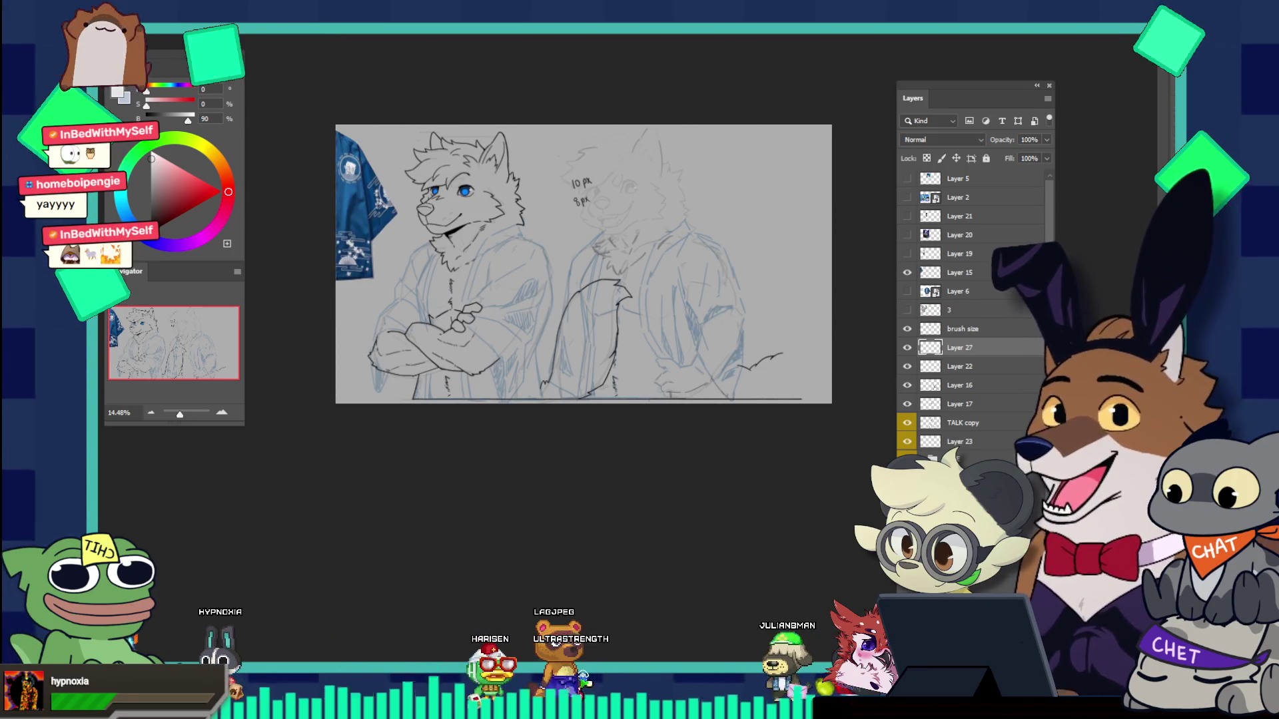
key(ctrl+Tab)
scroll(541, 373, down, 3)
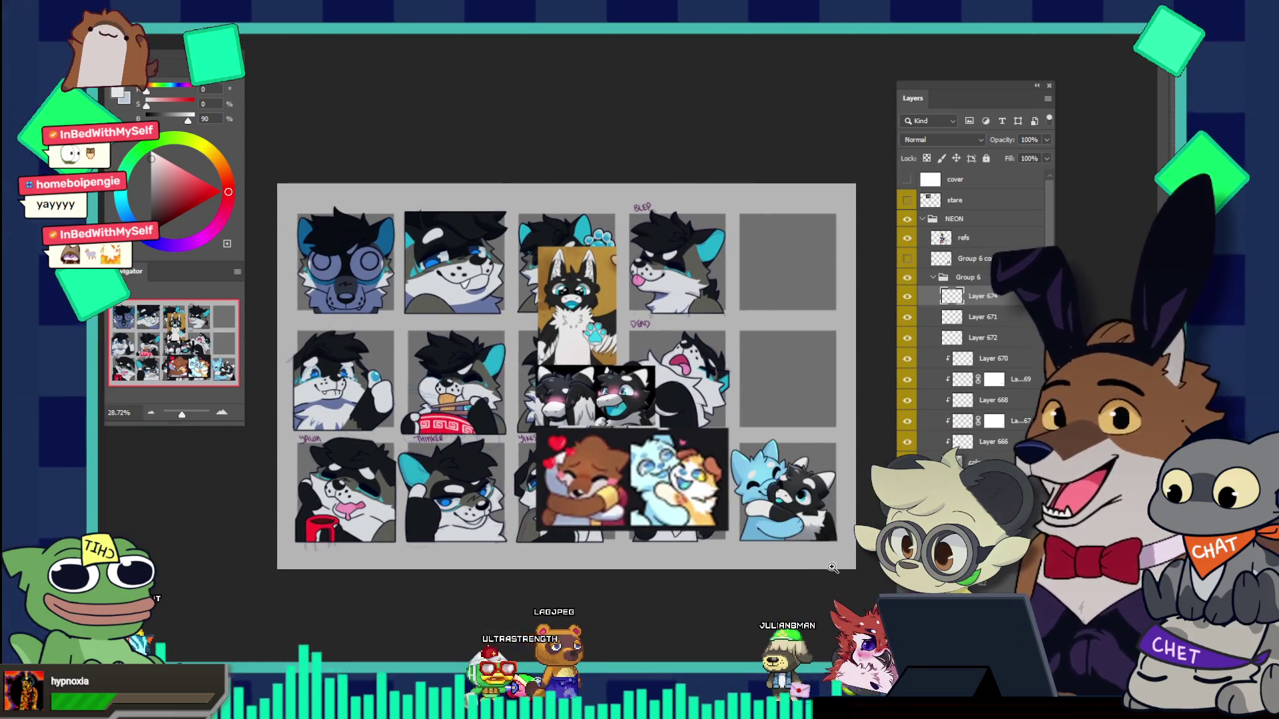
scroll(846, 532, up, 5)
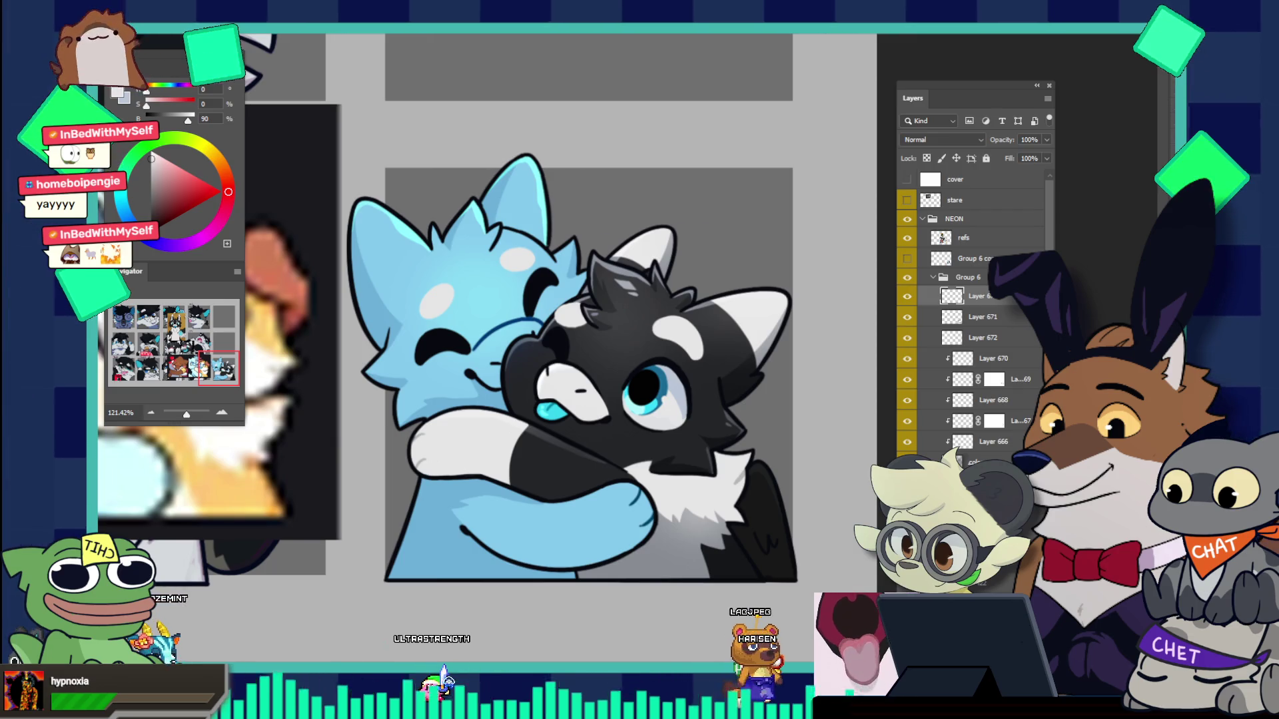
Step: Sample the blue wolf's light blue fur as the painting colour
drag(650, 519, 702, 512)
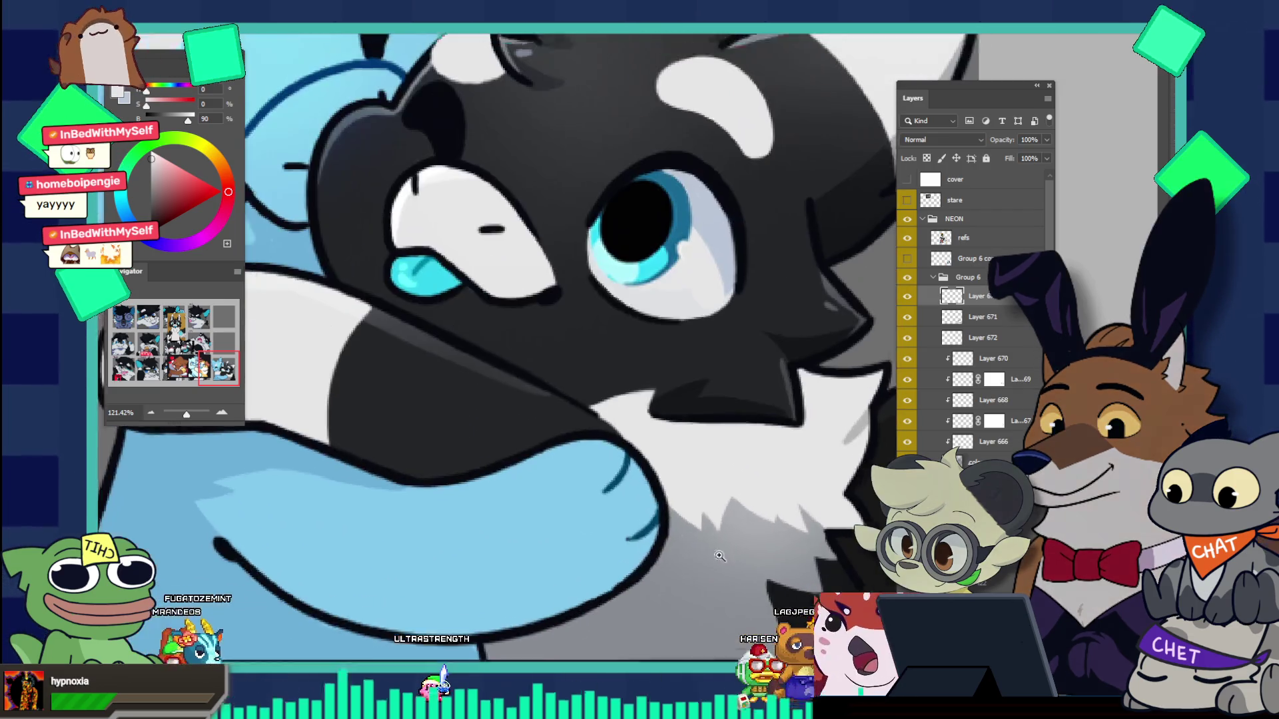
key(i)
click(666, 447)
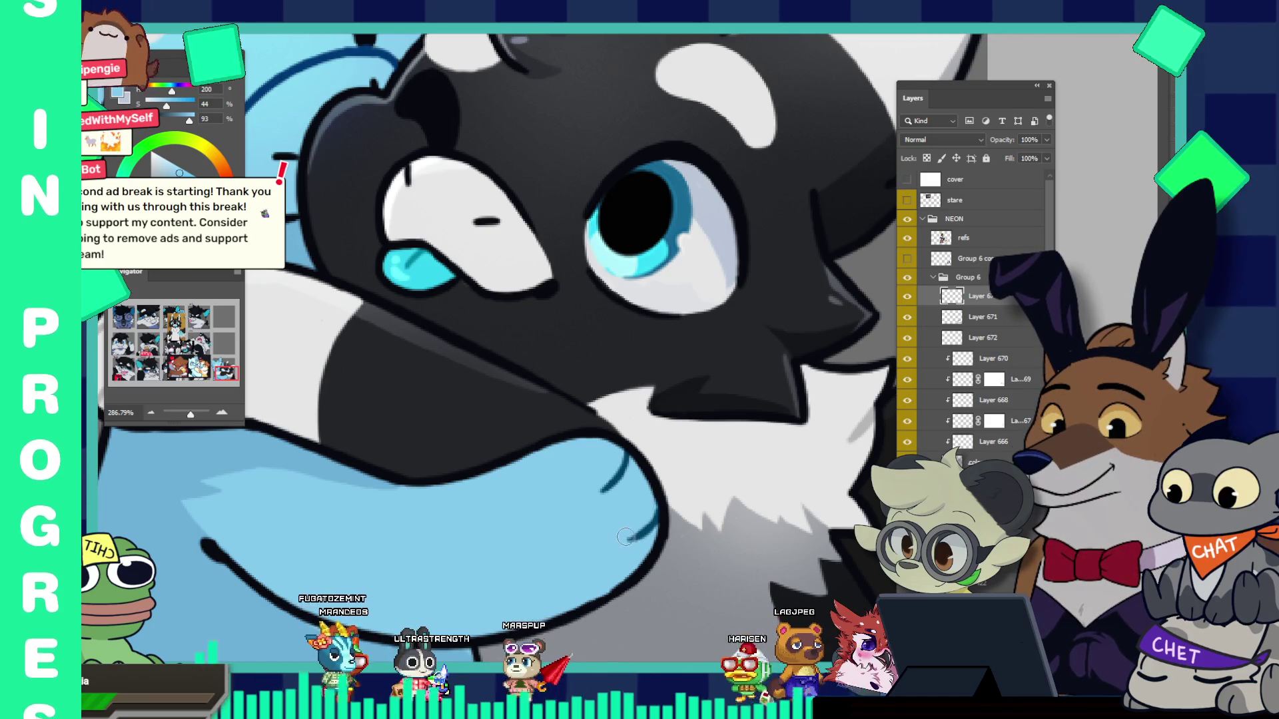
key(ctrl+0)
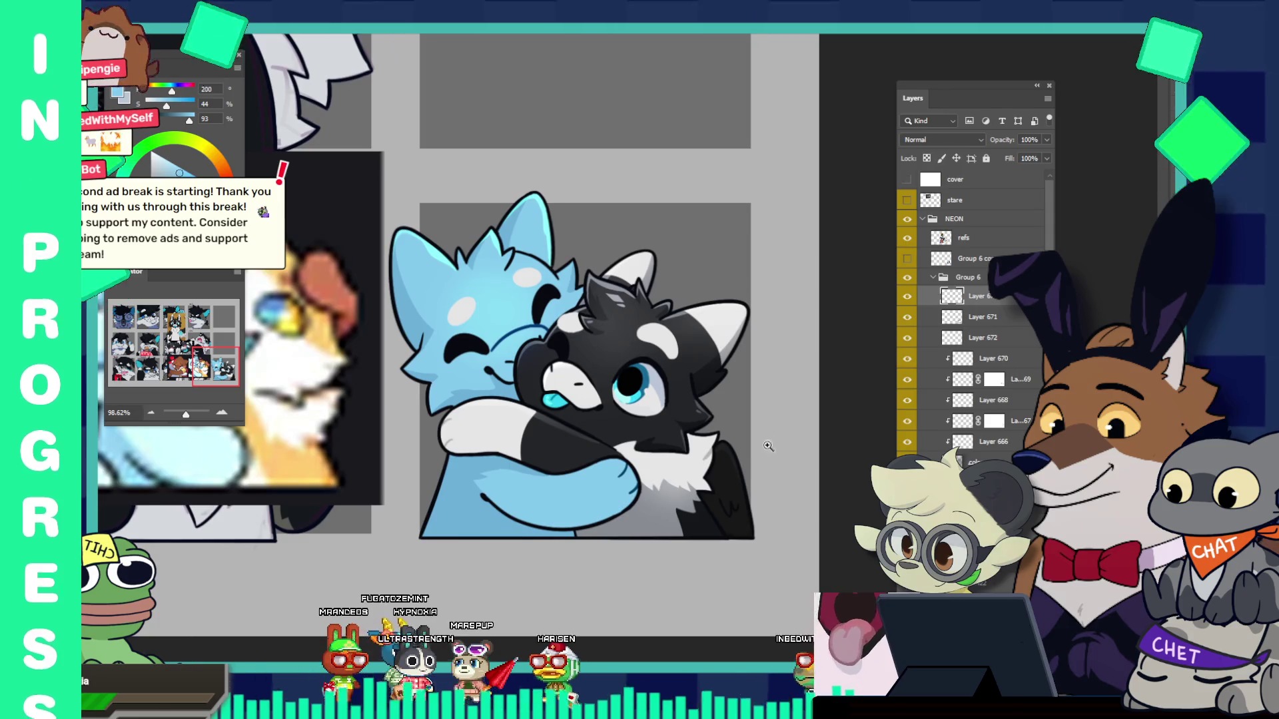
Step: Toggle Group 6's hug artwork off and on to compare
click(932, 277)
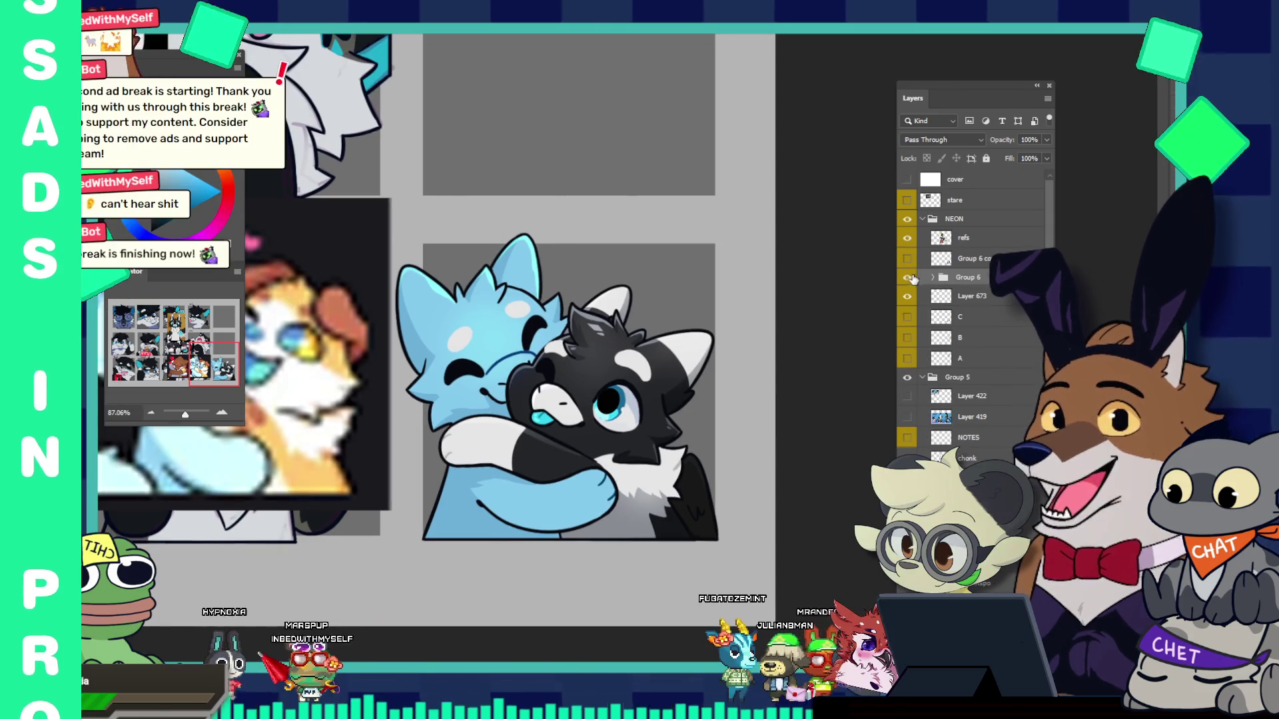
click(907, 277)
click(907, 277)
click(907, 277)
click(907, 277)
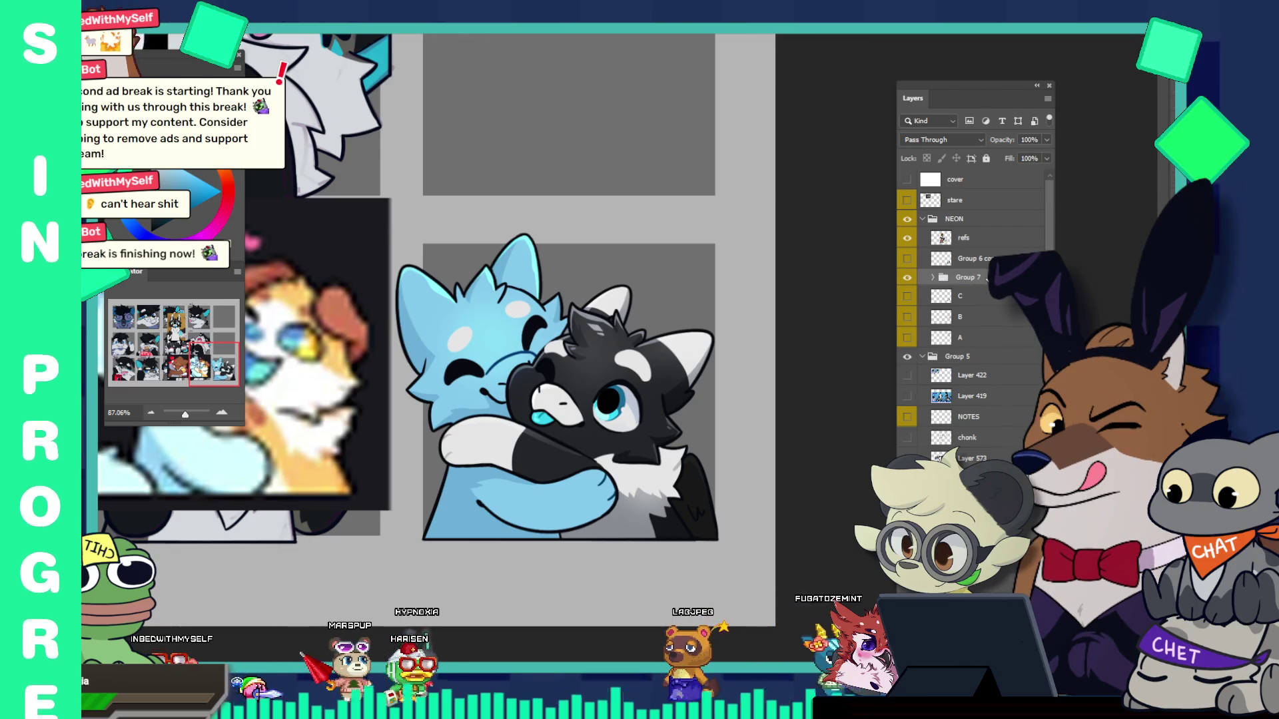
Step: Create a merged copy of the hug group, then move to the wolf sketch document
key(ctrl+j)
key(ctrl+e)
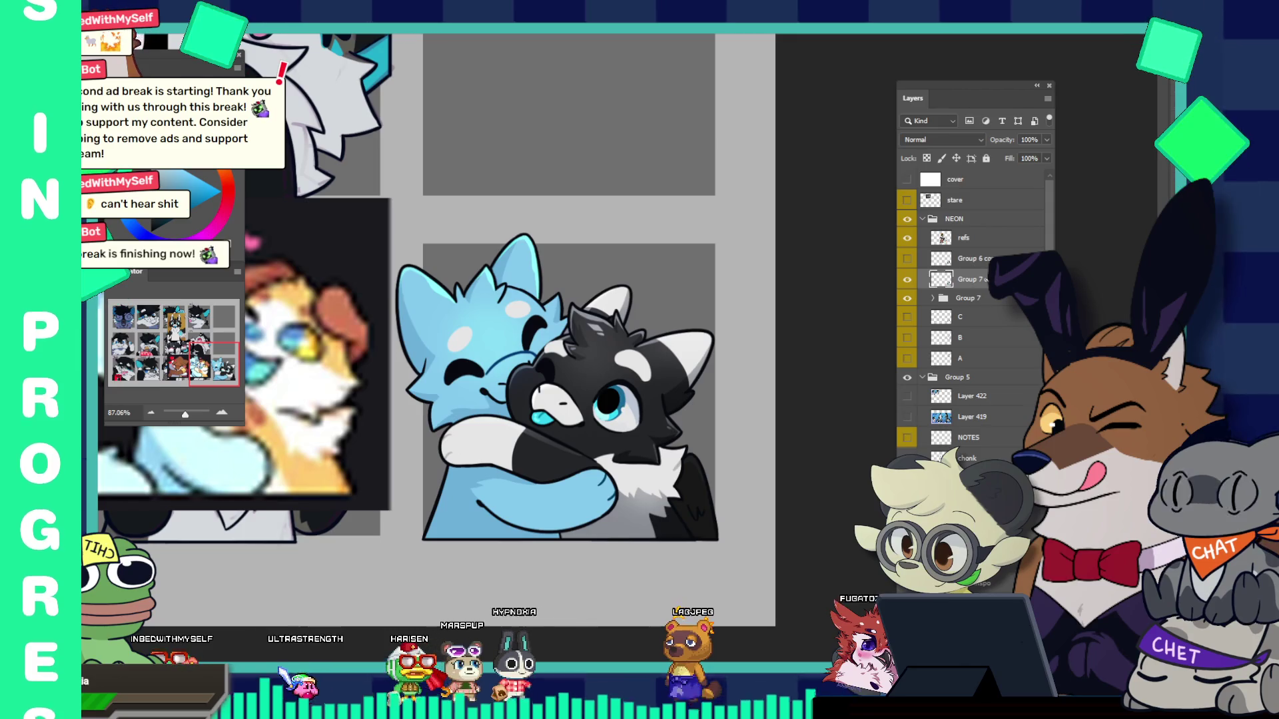
right_click(989, 279)
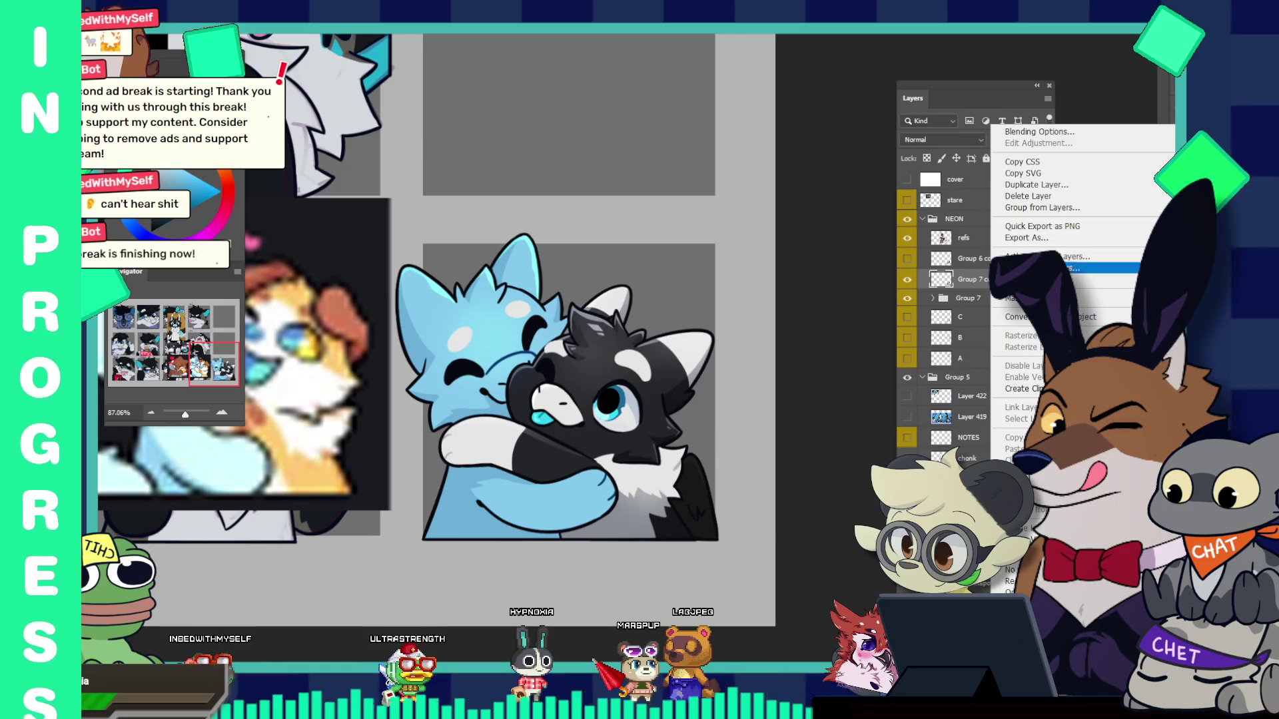
click(1044, 227)
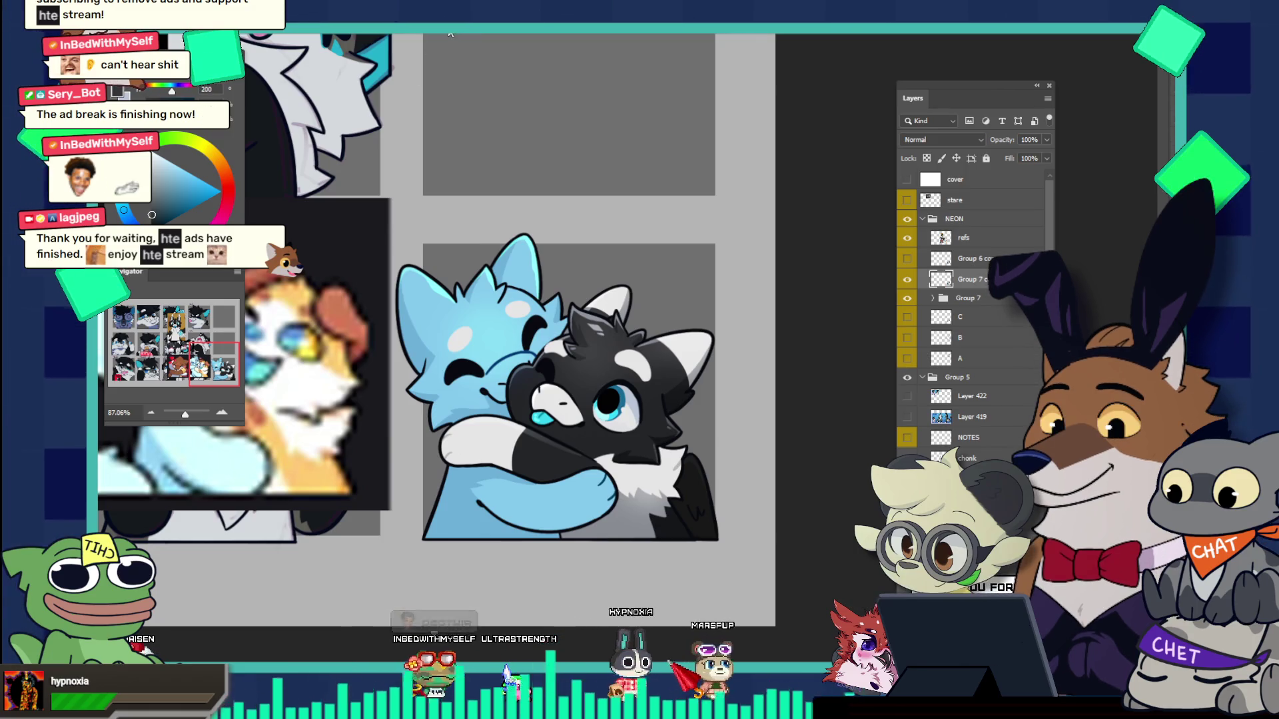
click(450, 33)
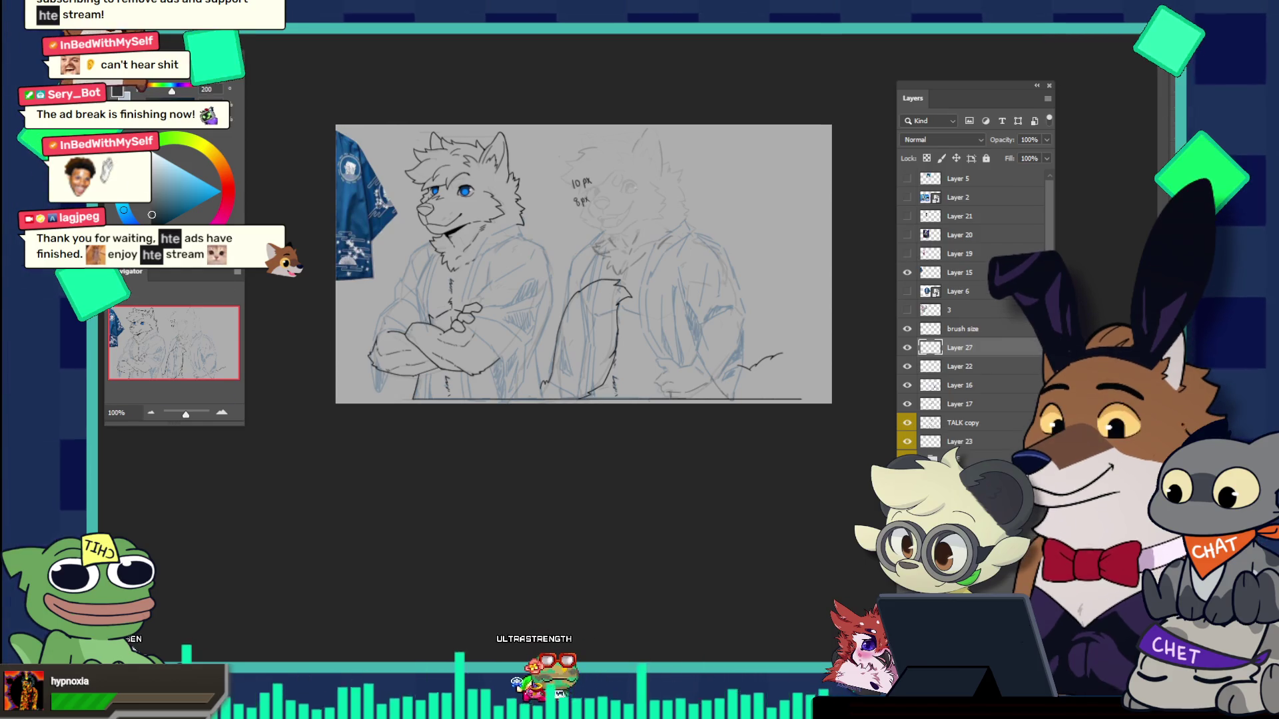
Step: Delete the old hug artwork layer, Layer 128, from the export document
key(ctrl+Tab)
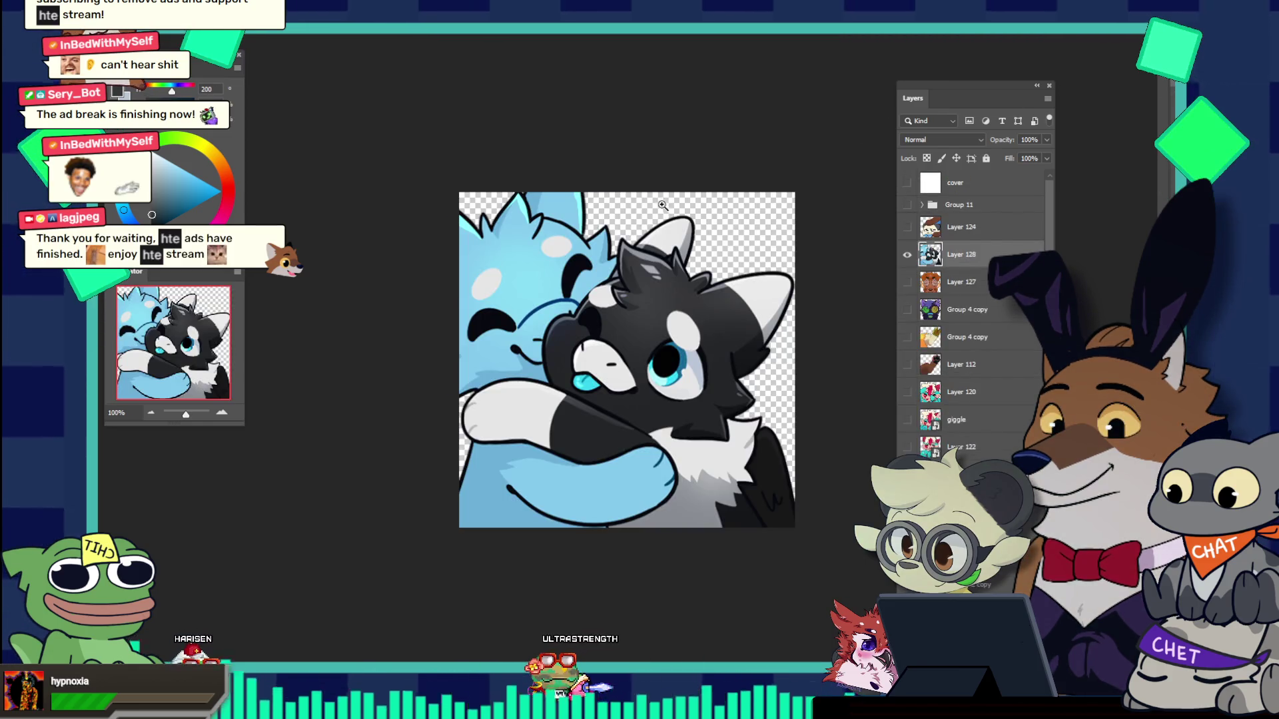
click(715, 285)
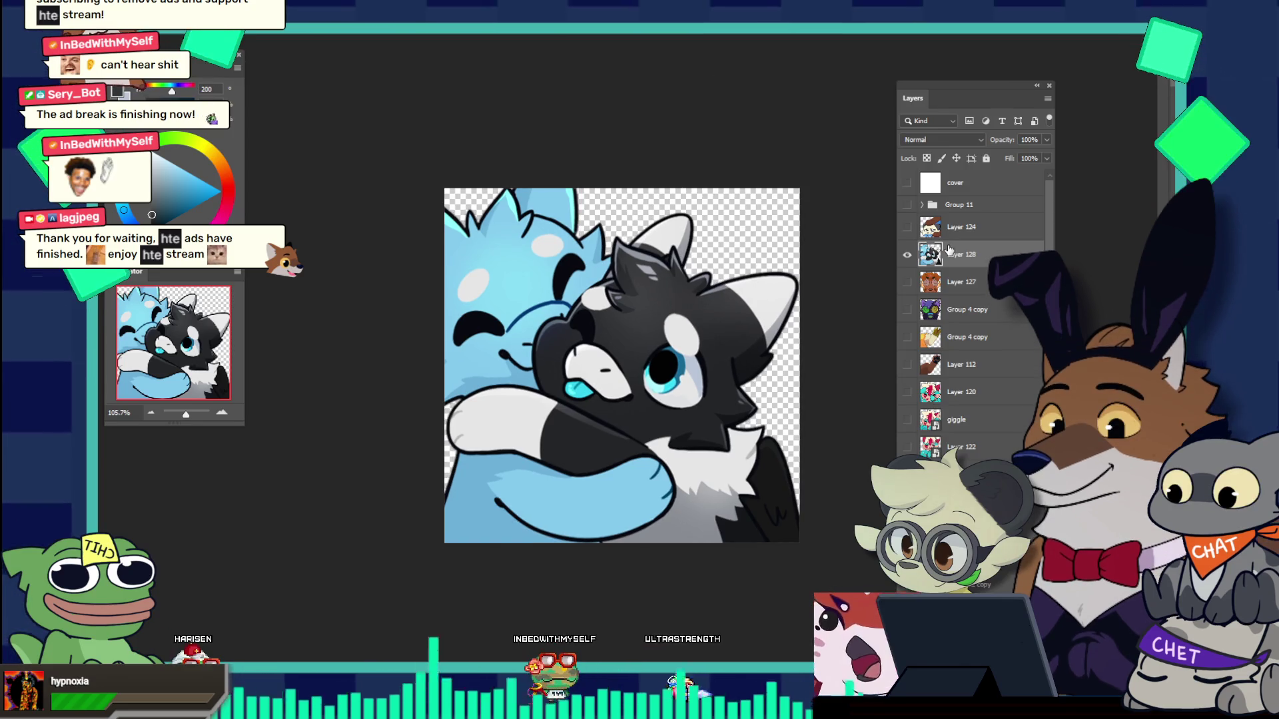
key(Delete)
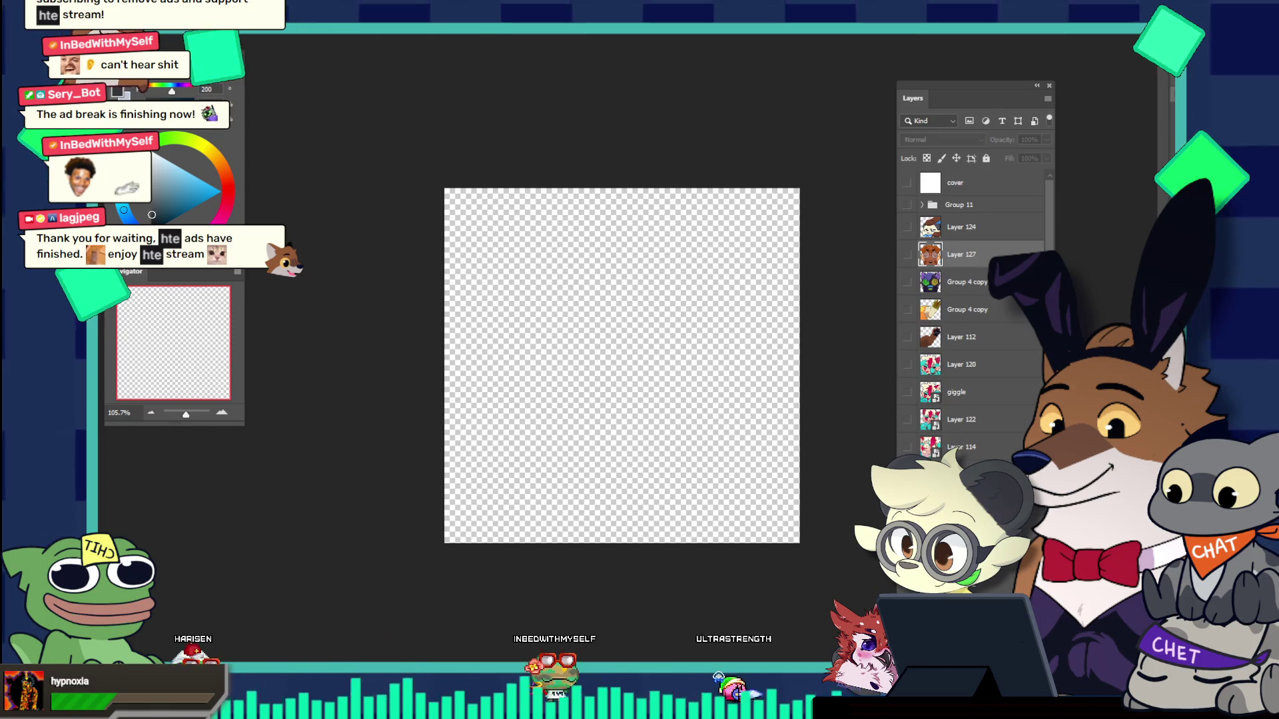
Step: Cycle through the open documents back to the blank transparent canvas and show the File menu
key(ctrl+Tab)
key(ctrl+Tab)
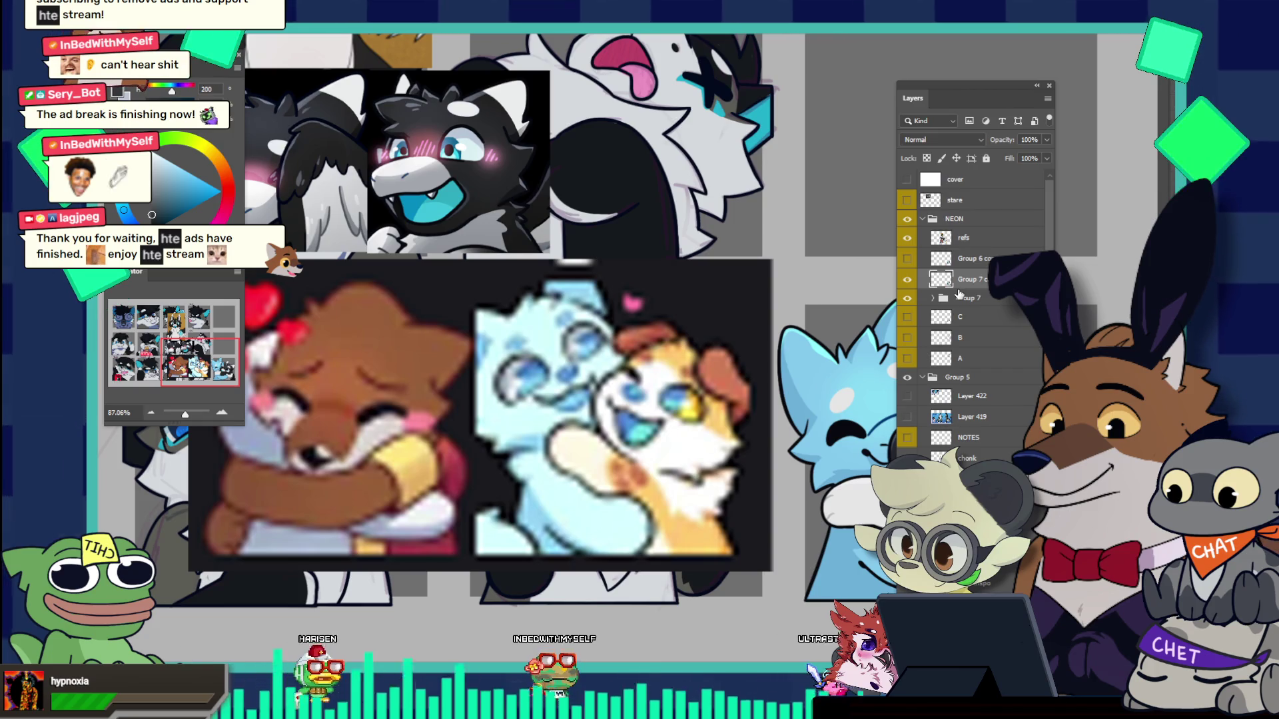
scroll(684, 271, down, 3)
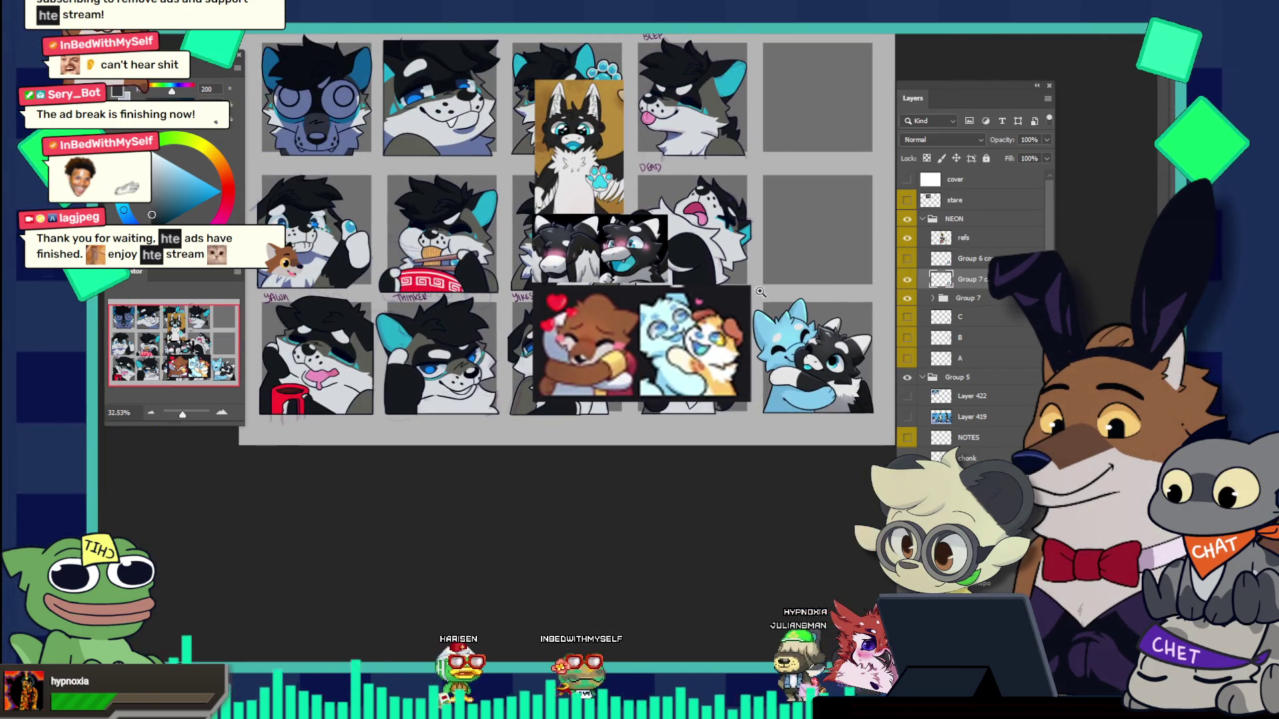
click(597, 33)
key(ctrl+Tab)
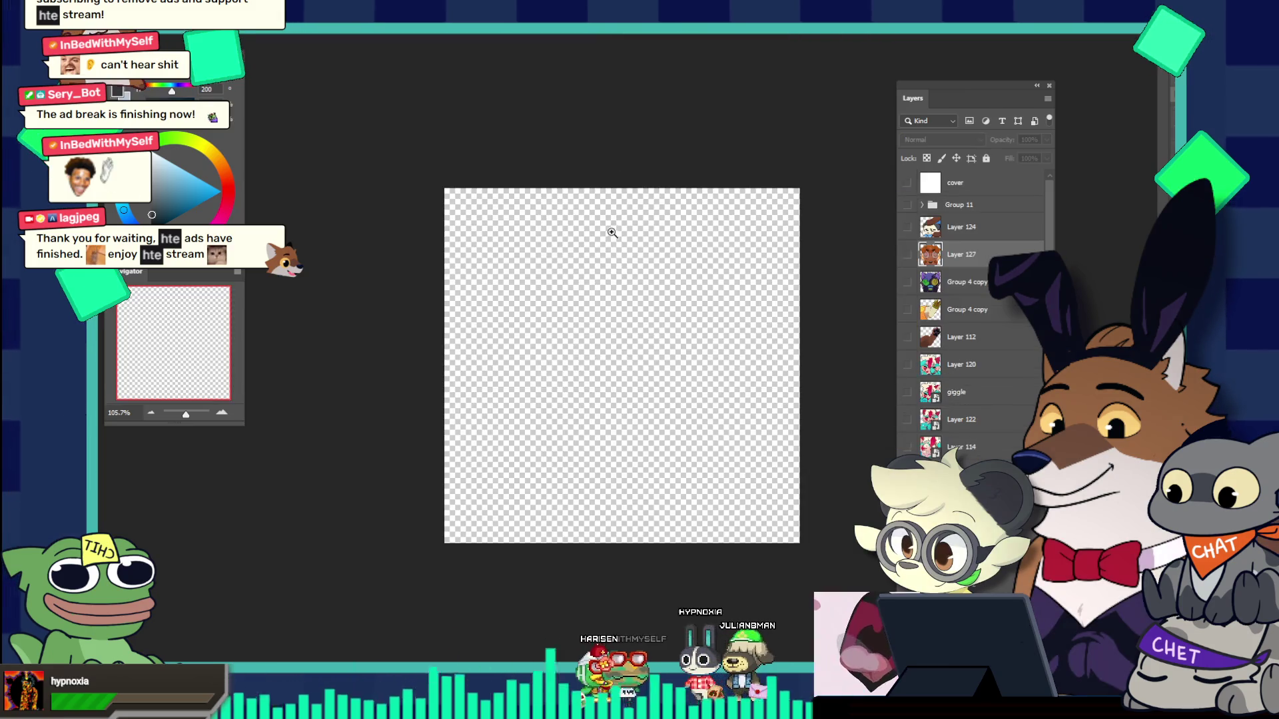
key(ctrl+Tab)
key(ctrl+Tab)
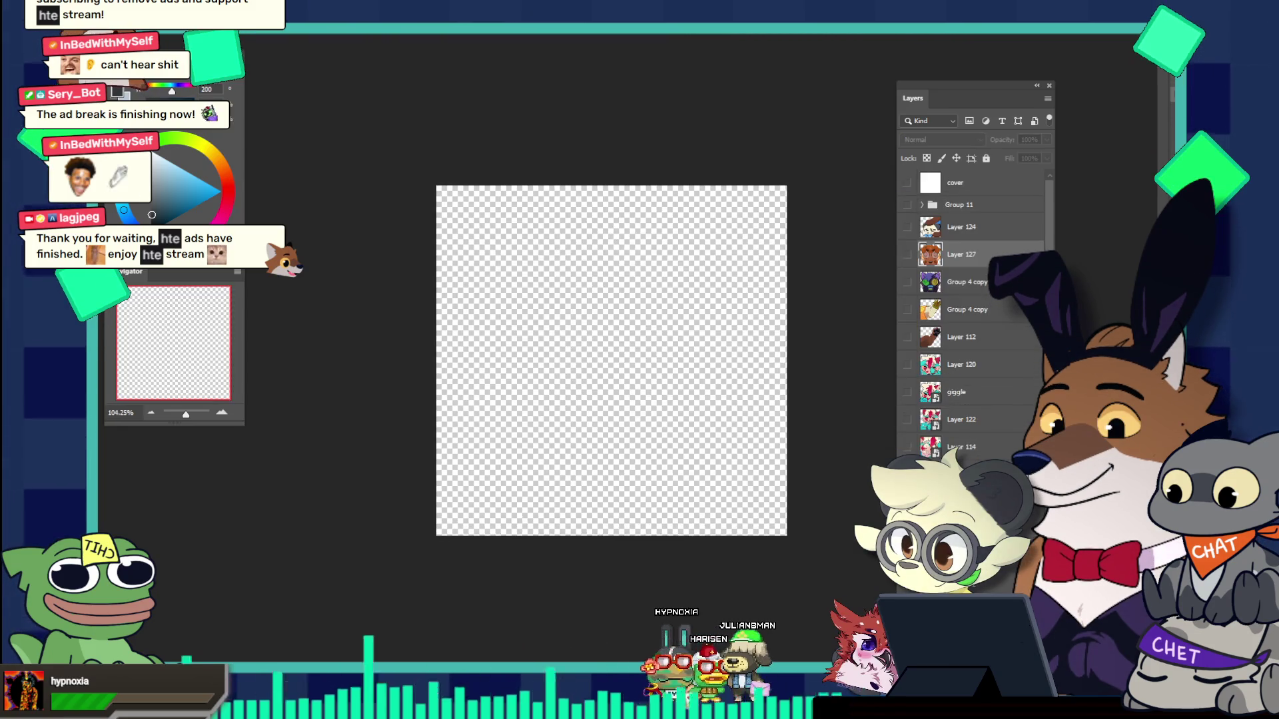
key(alt+f)
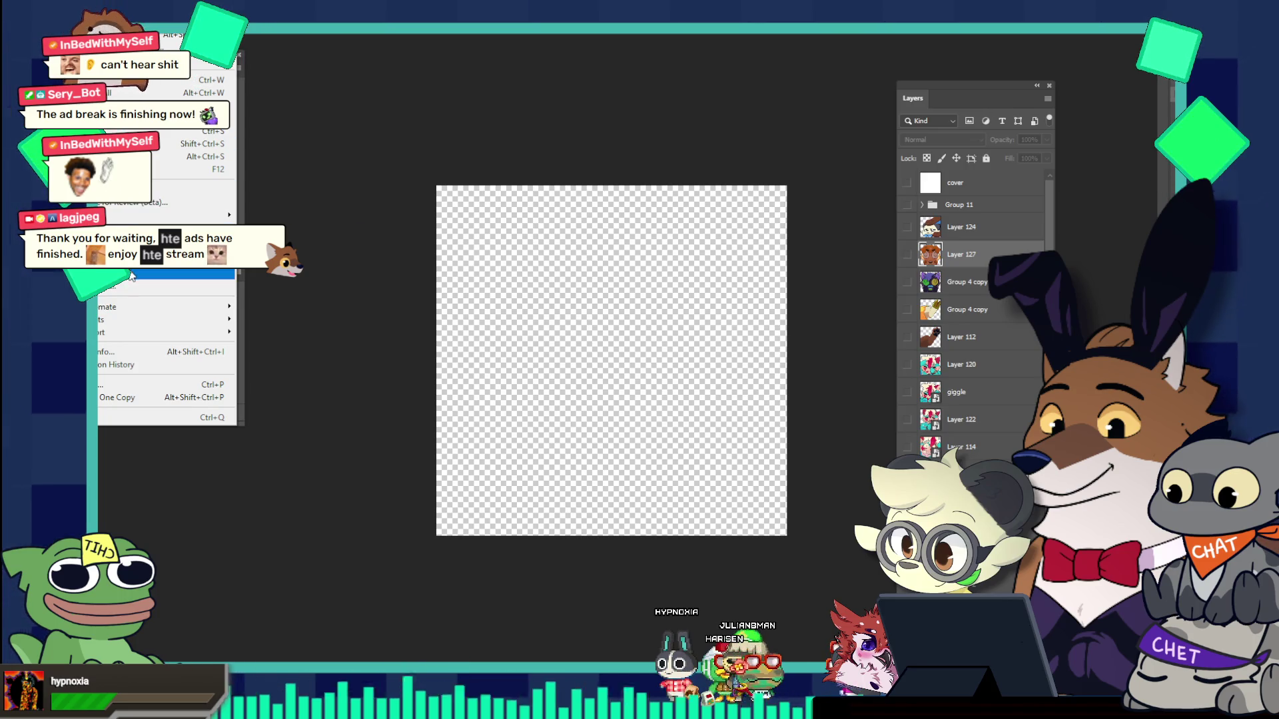
Step: Enlarge the pasted Neon hug 2 art so it overfills the canvas, then commit the transform
key(Escape)
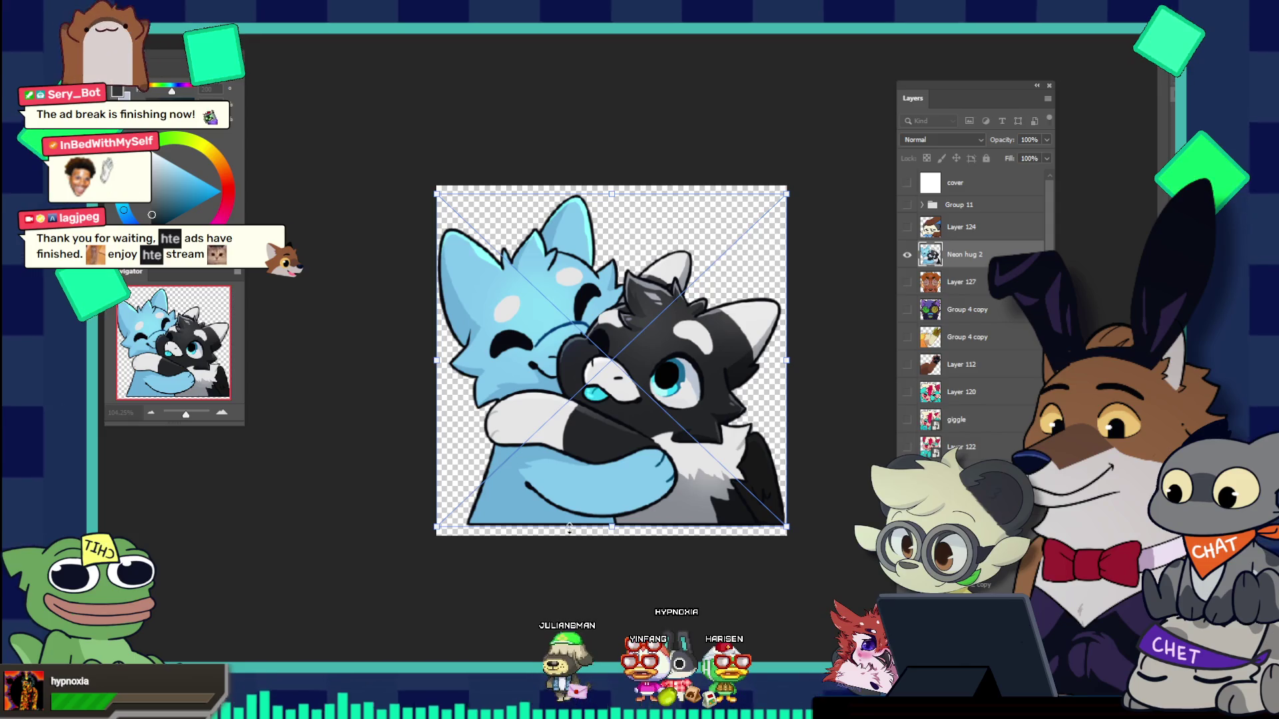
drag(569, 528, 586, 562)
mouse_move(562, 412)
mouse_down()
mouse_move(533, 398)
mouse_move(539, 383)
mouse_up()
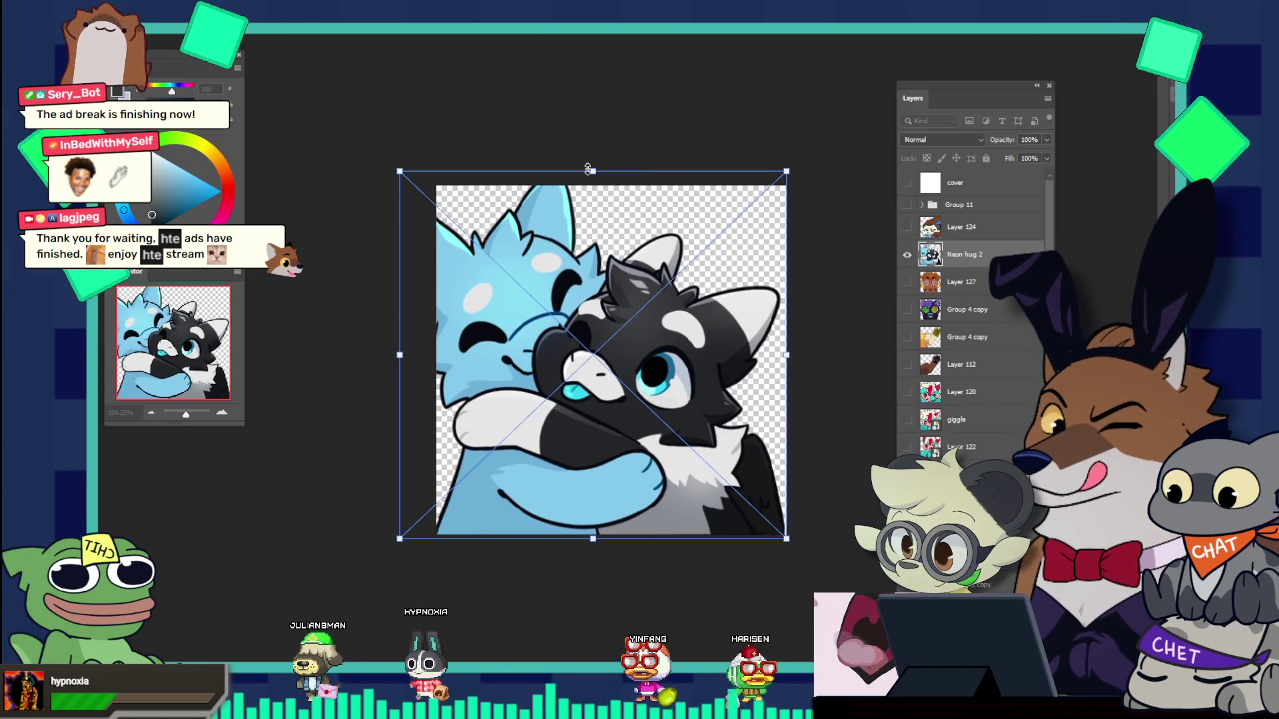
drag(588, 171, 574, 159)
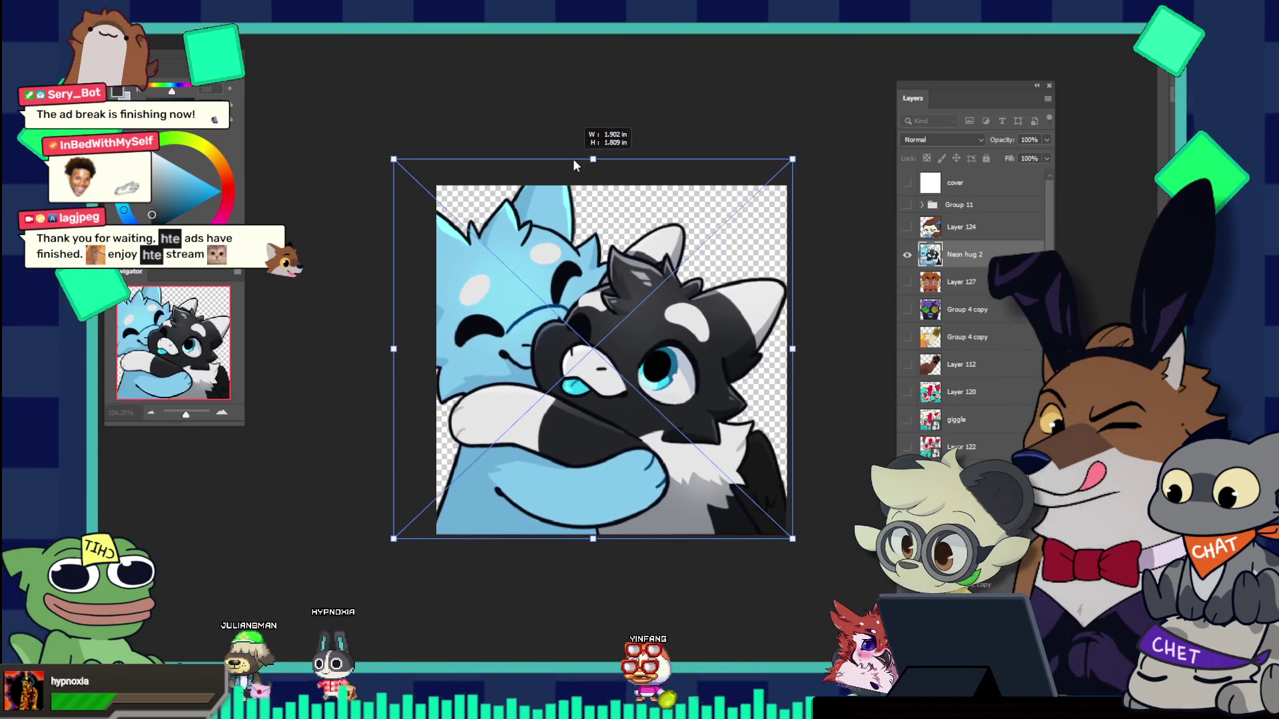
drag(521, 208, 514, 212)
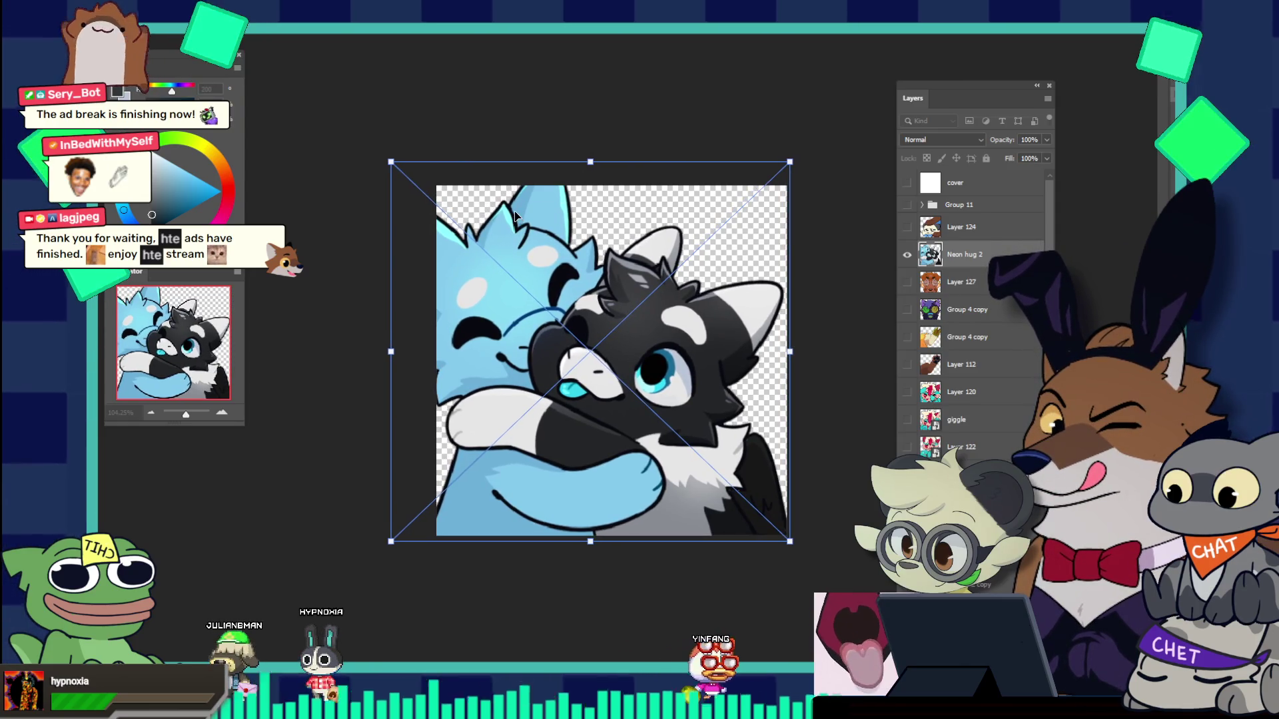
drag(586, 163, 562, 164)
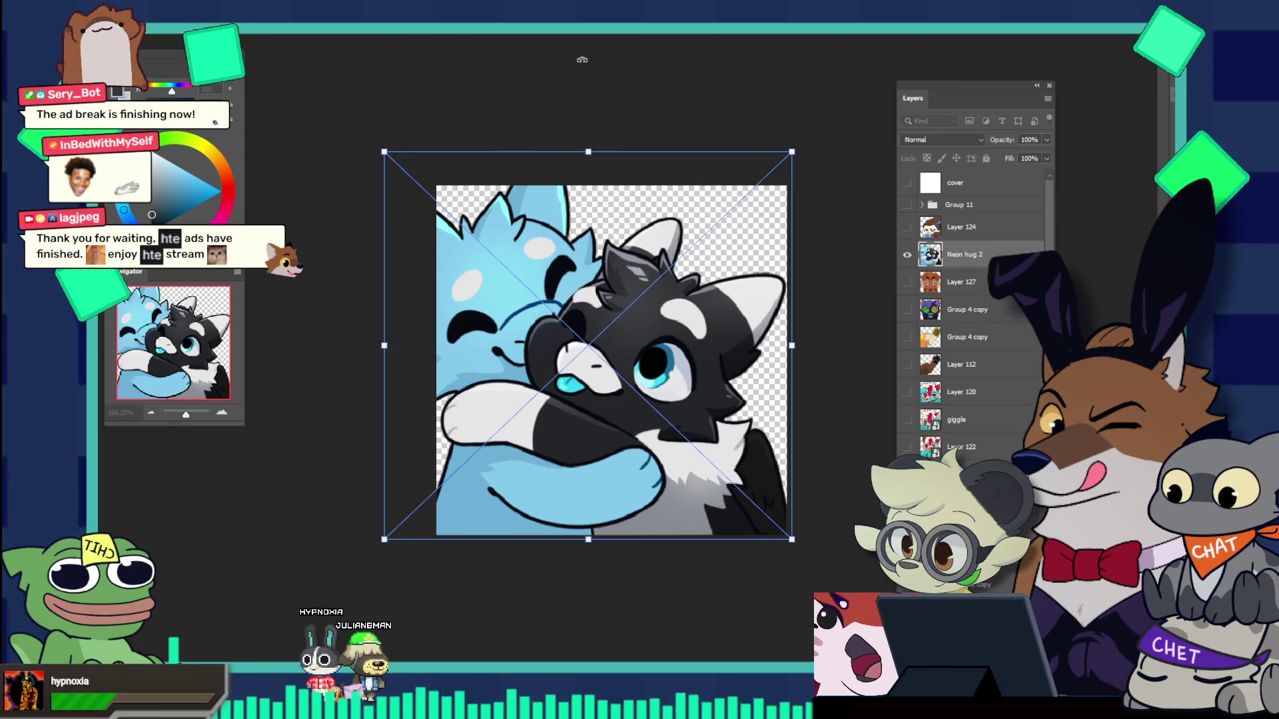
drag(583, 155, 585, 150)
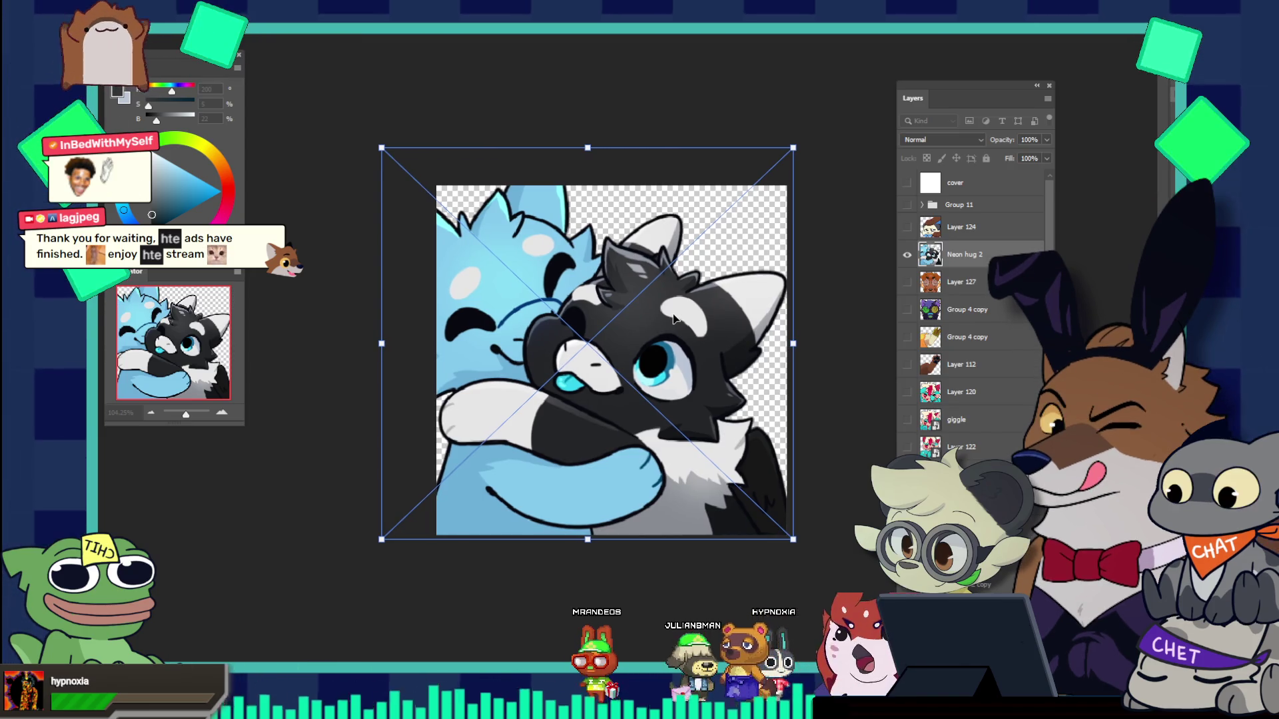
key(Return)
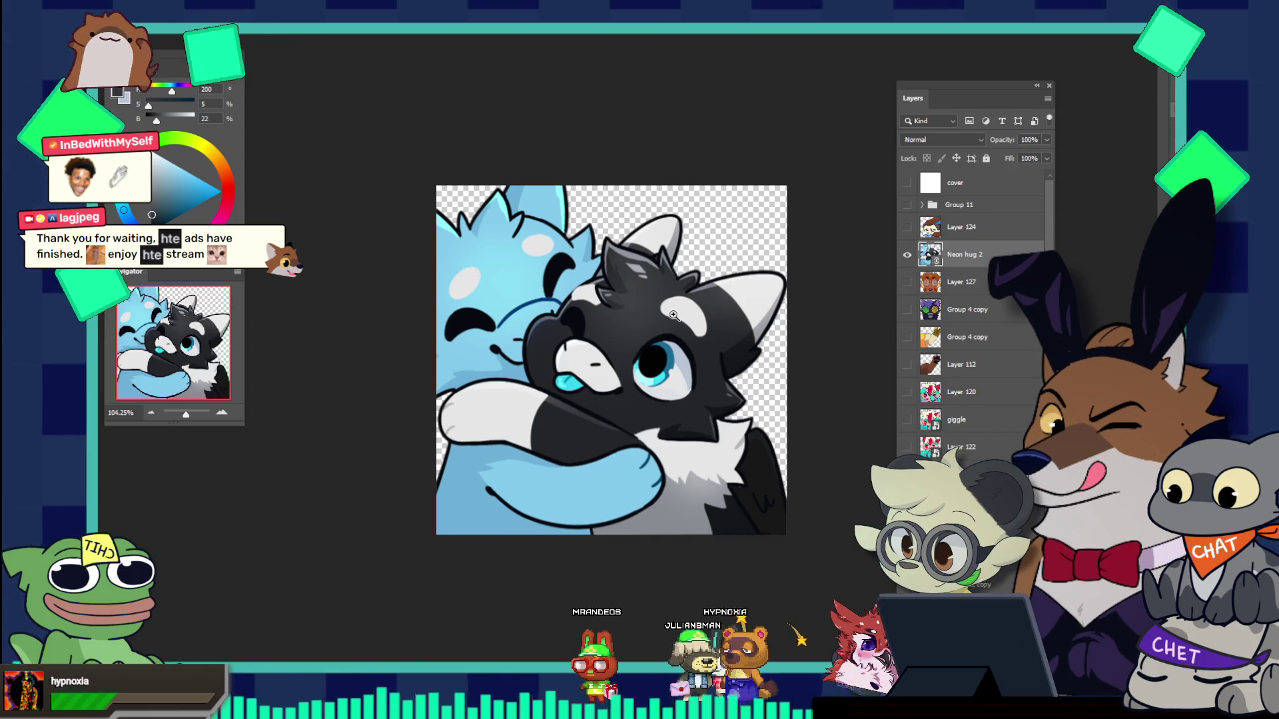
drag(585, 308, 604, 327)
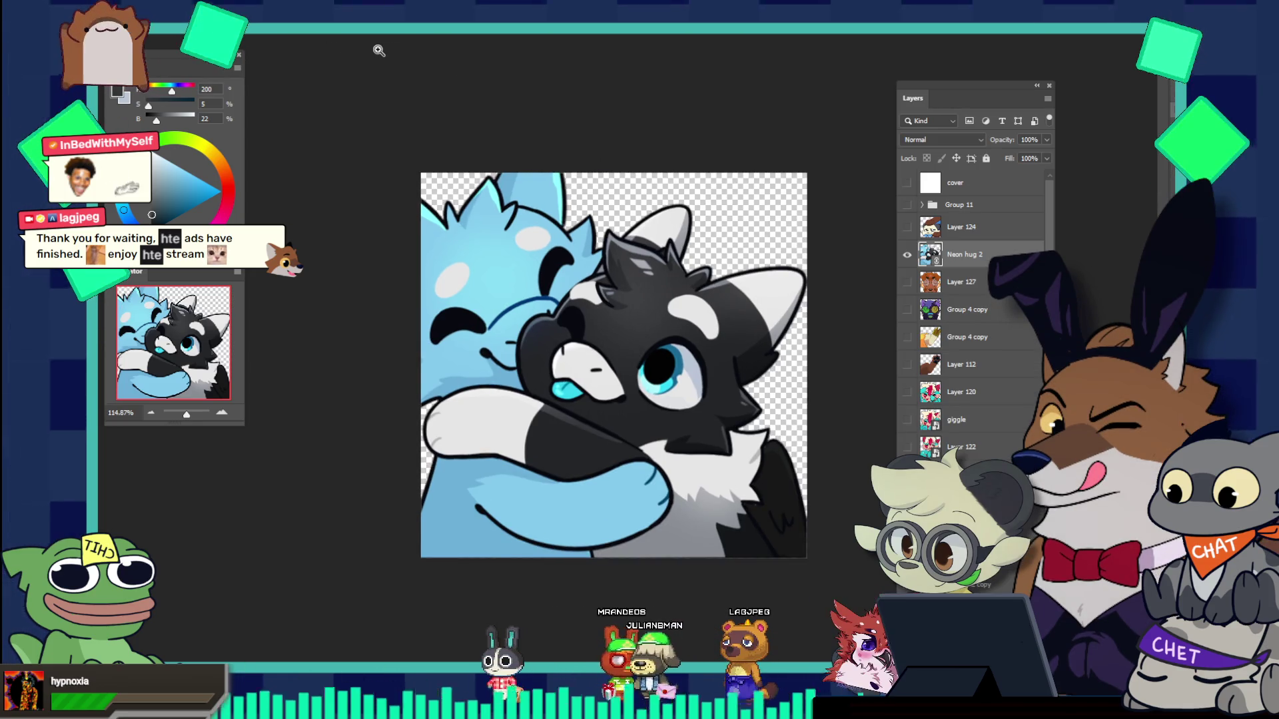
click(106, 3)
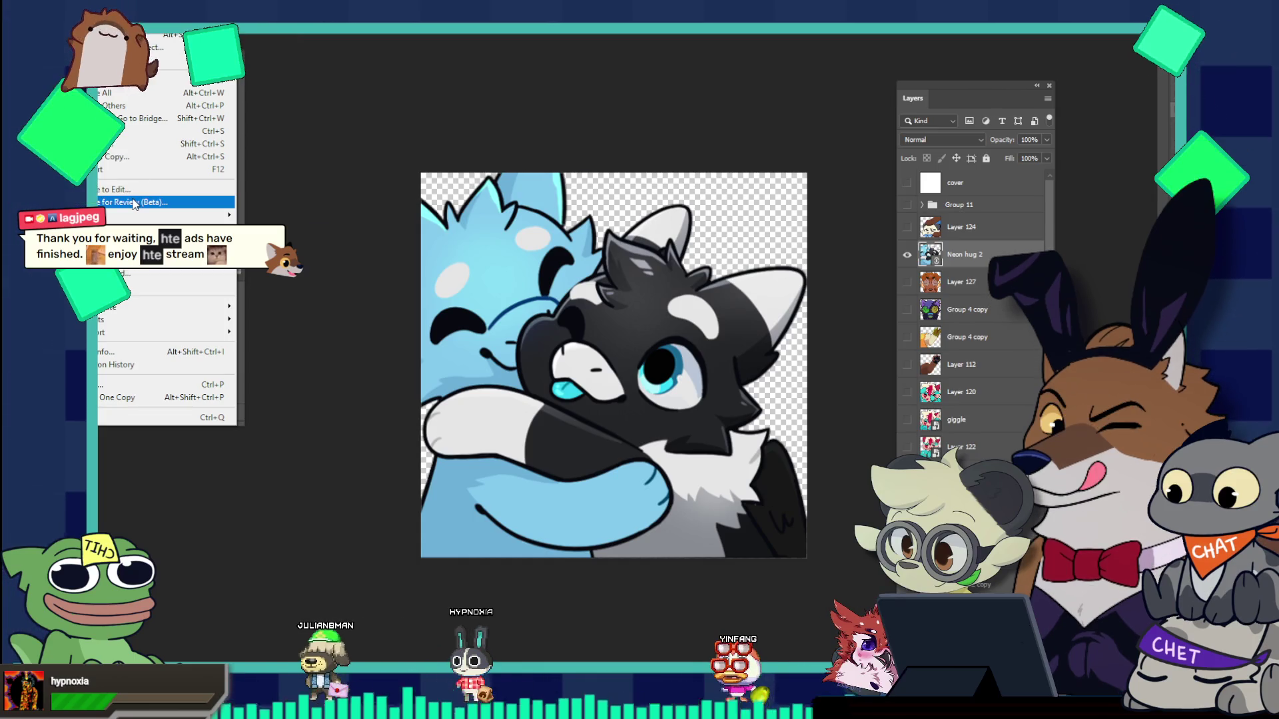
mouse_move(160, 214)
click(273, 227)
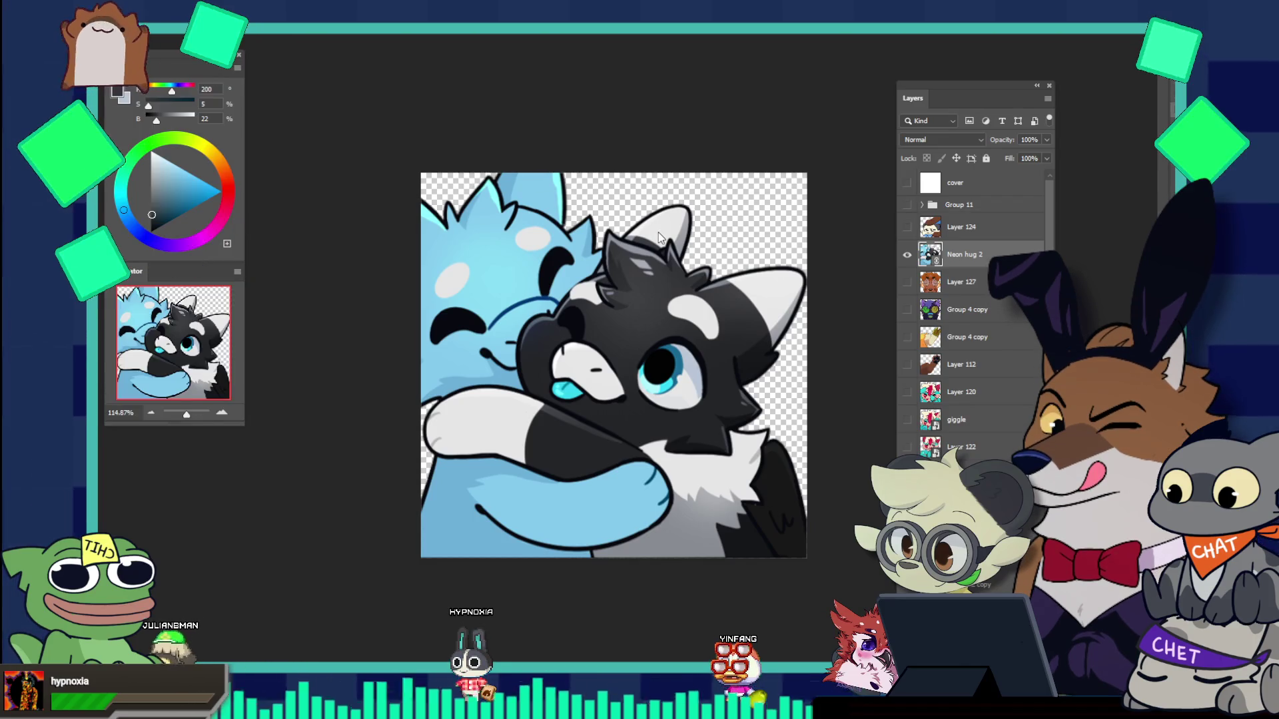
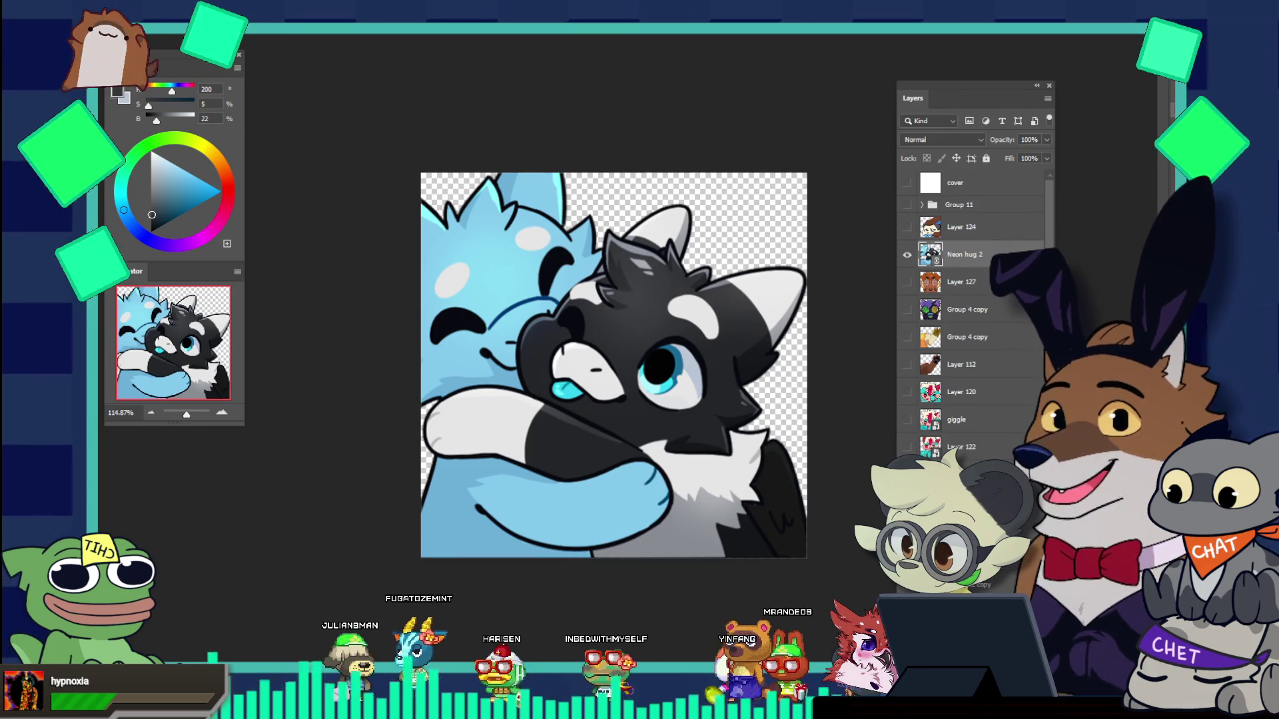
Step: Switch from the blue-and-black hug image back to the wolf sketch document
key(ctrl+Tab)
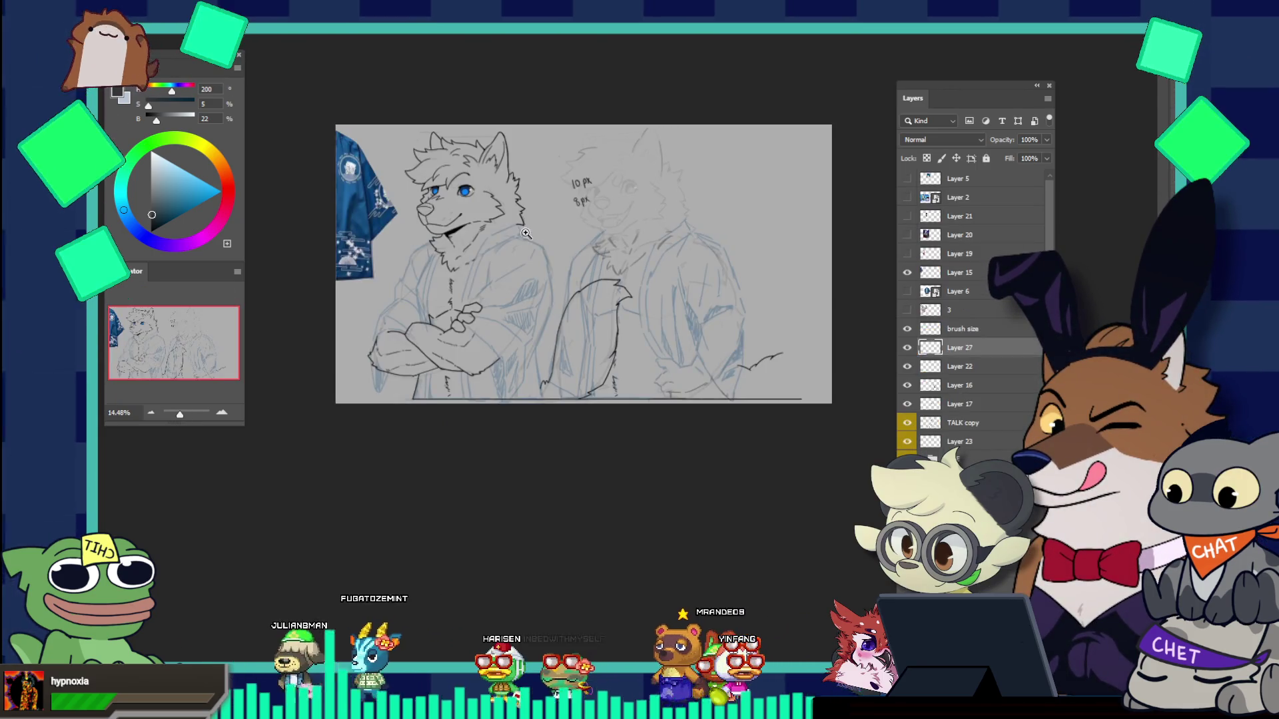
key(ctrl+Tab)
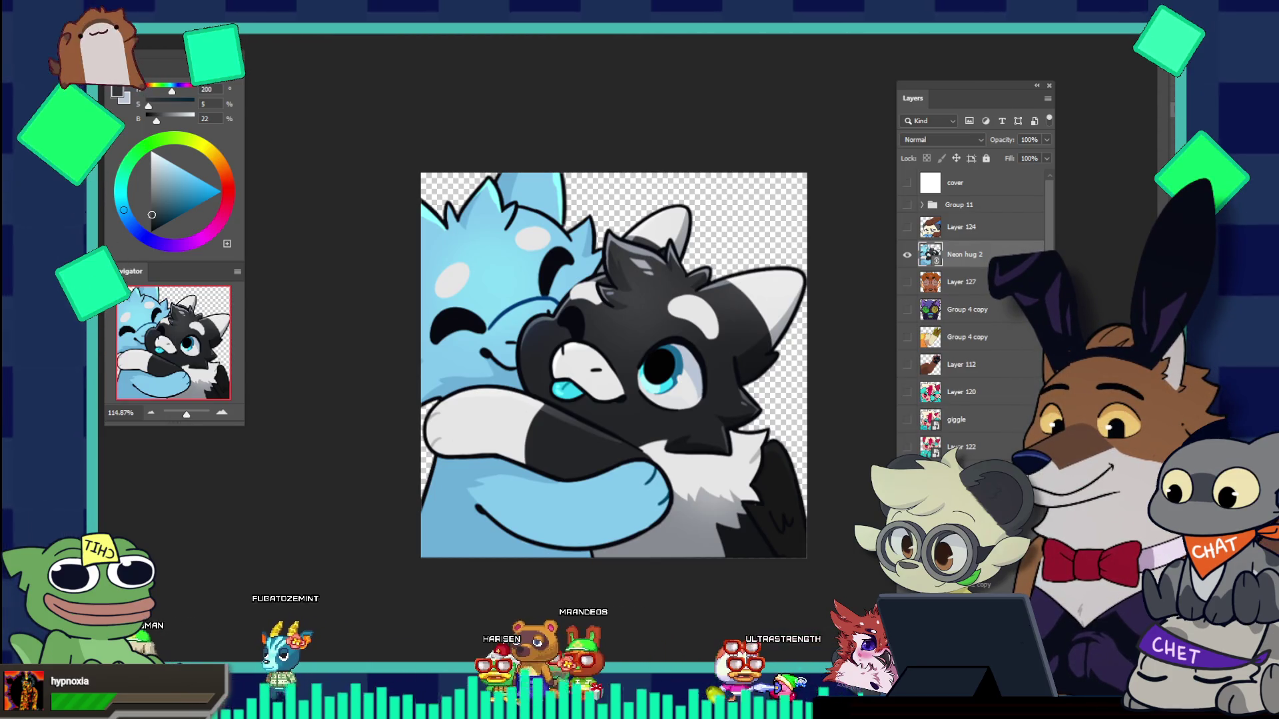
click(739, 33)
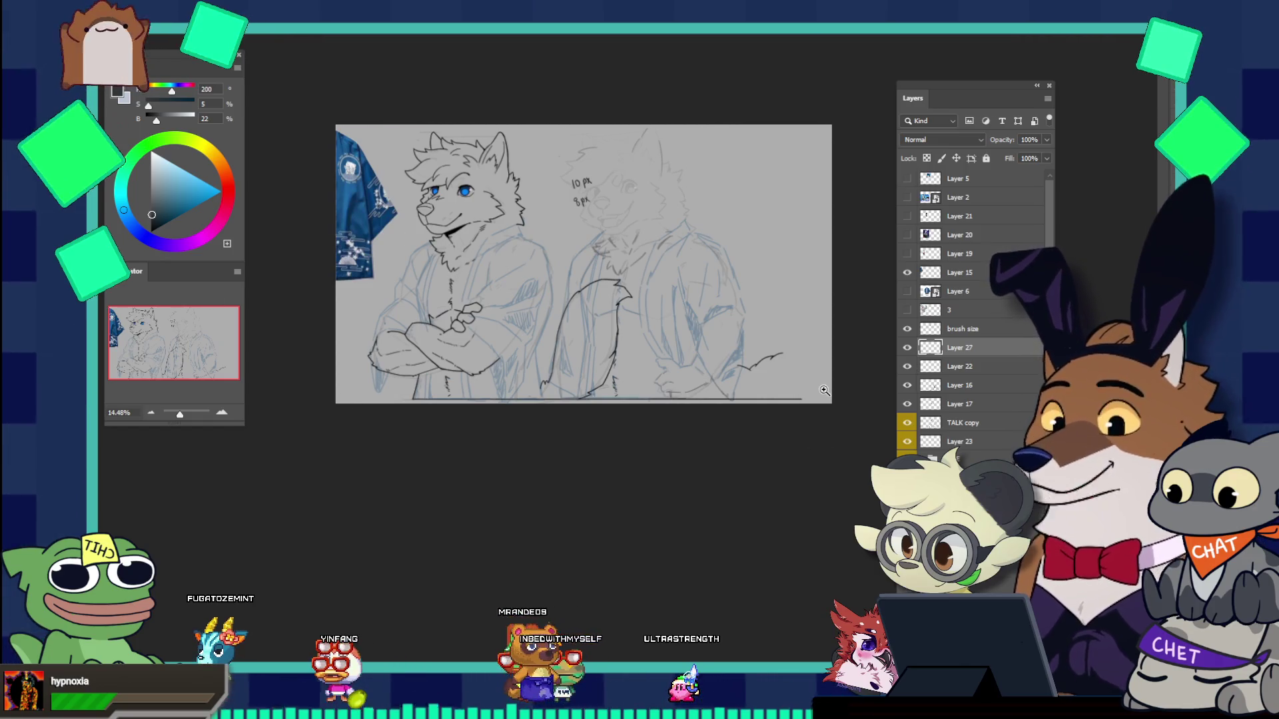
Step: Zoom in on the lower-right tail tip and delete the layer with the black wavy stroke
drag(824, 390, 811, 383)
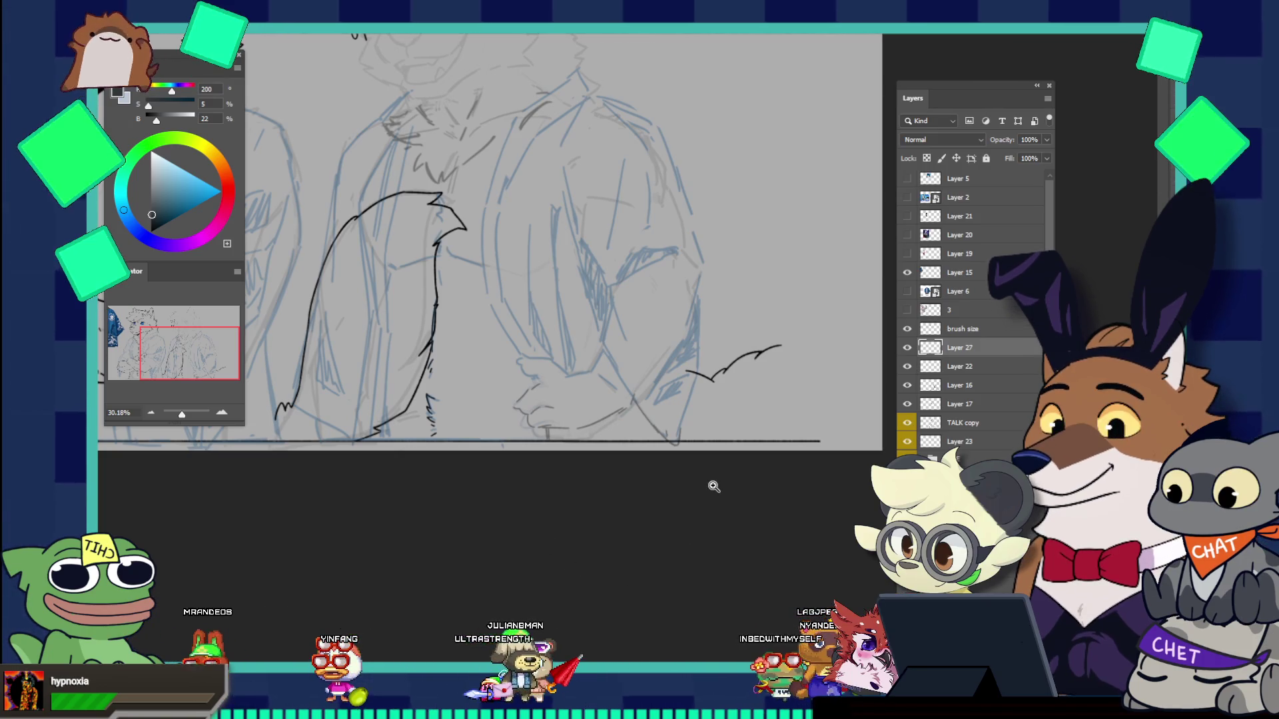
mouse_move(734, 358)
mouse_down()
mouse_move(772, 347)
mouse_move(803, 378)
mouse_up()
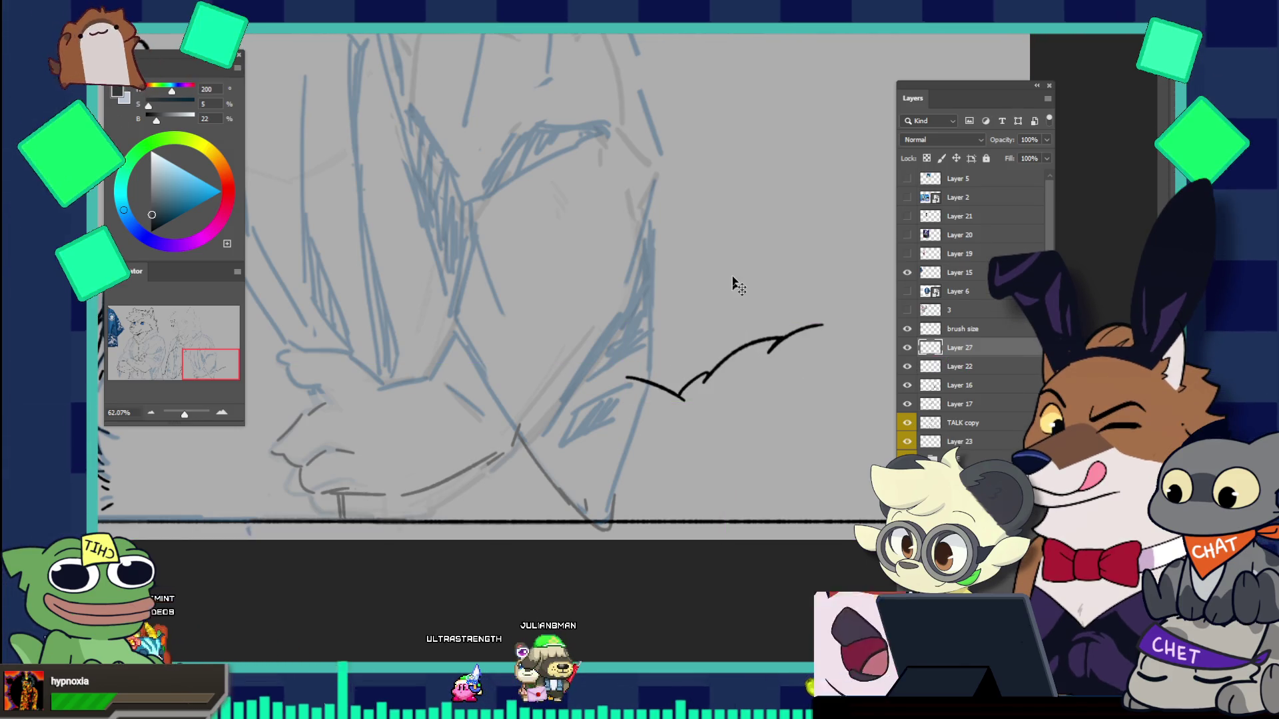
key(Delete)
key(b)
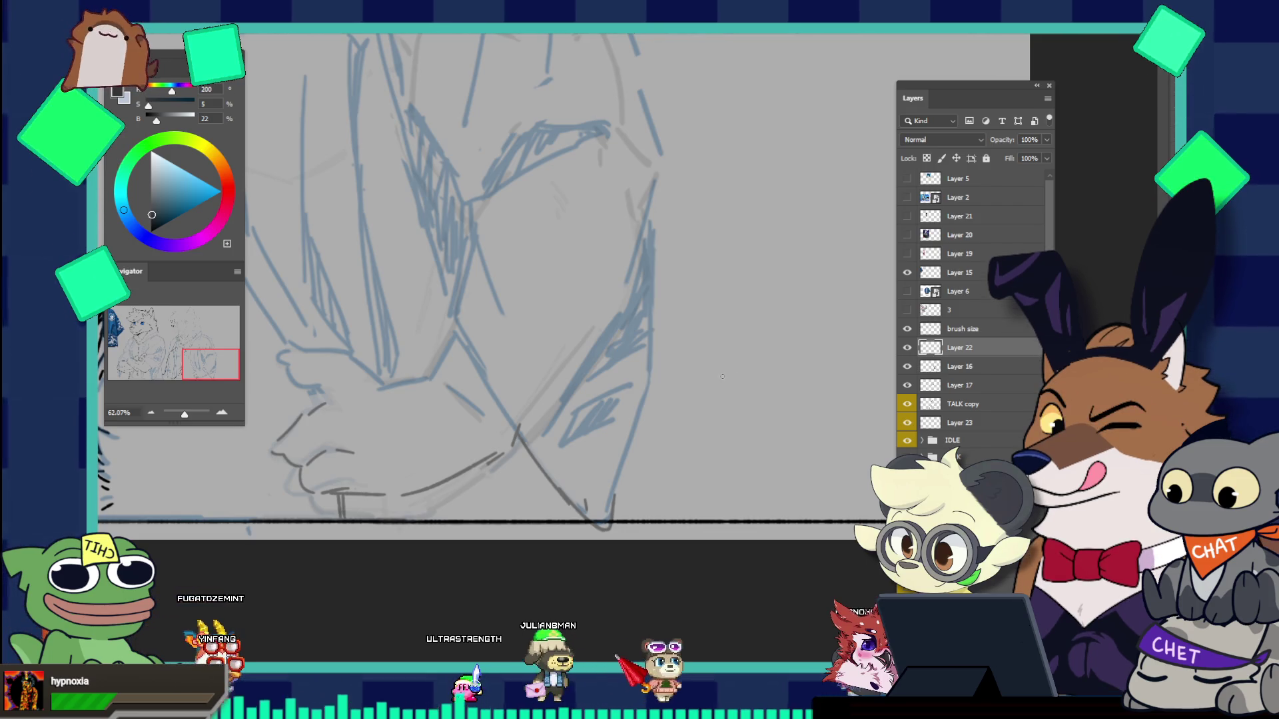
Step: Pick a different brush preset from the Brushes panel, trying it with test strokes
drag(703, 360, 742, 413)
key(ctrl+z)
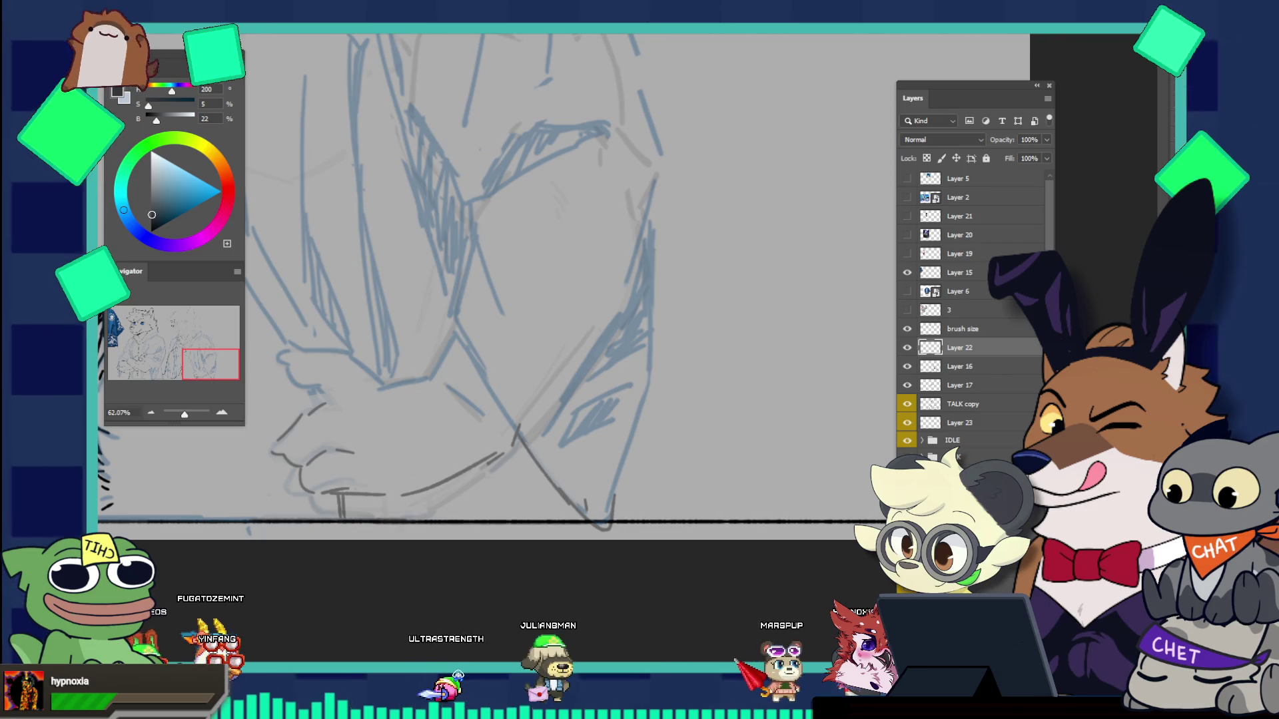
key(F5)
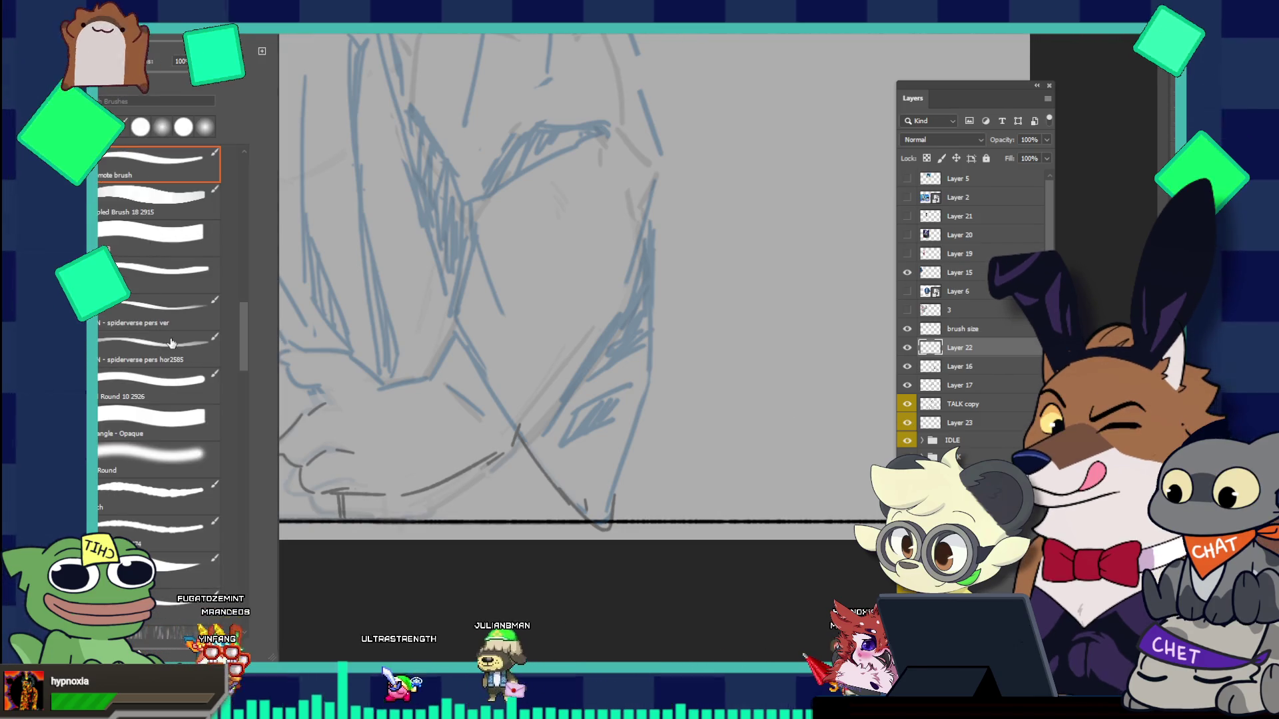
click(153, 529)
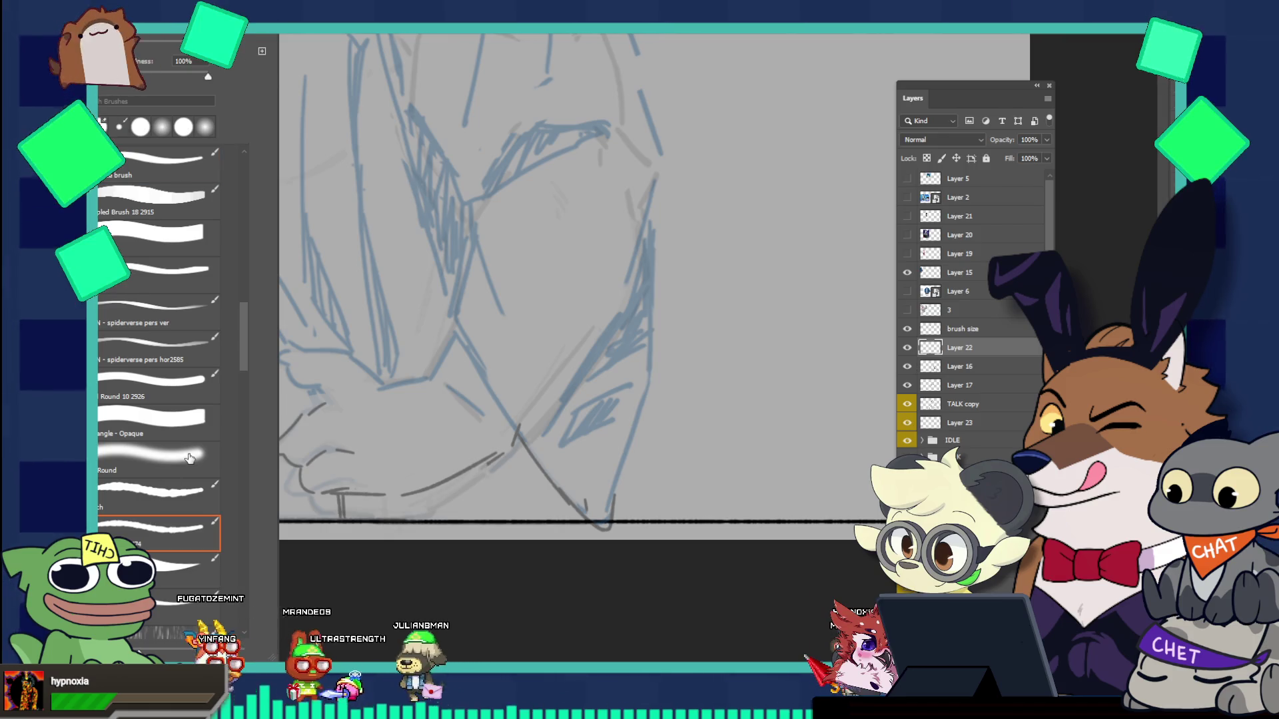
key(F5)
drag(659, 312, 777, 442)
key(ctrl+z)
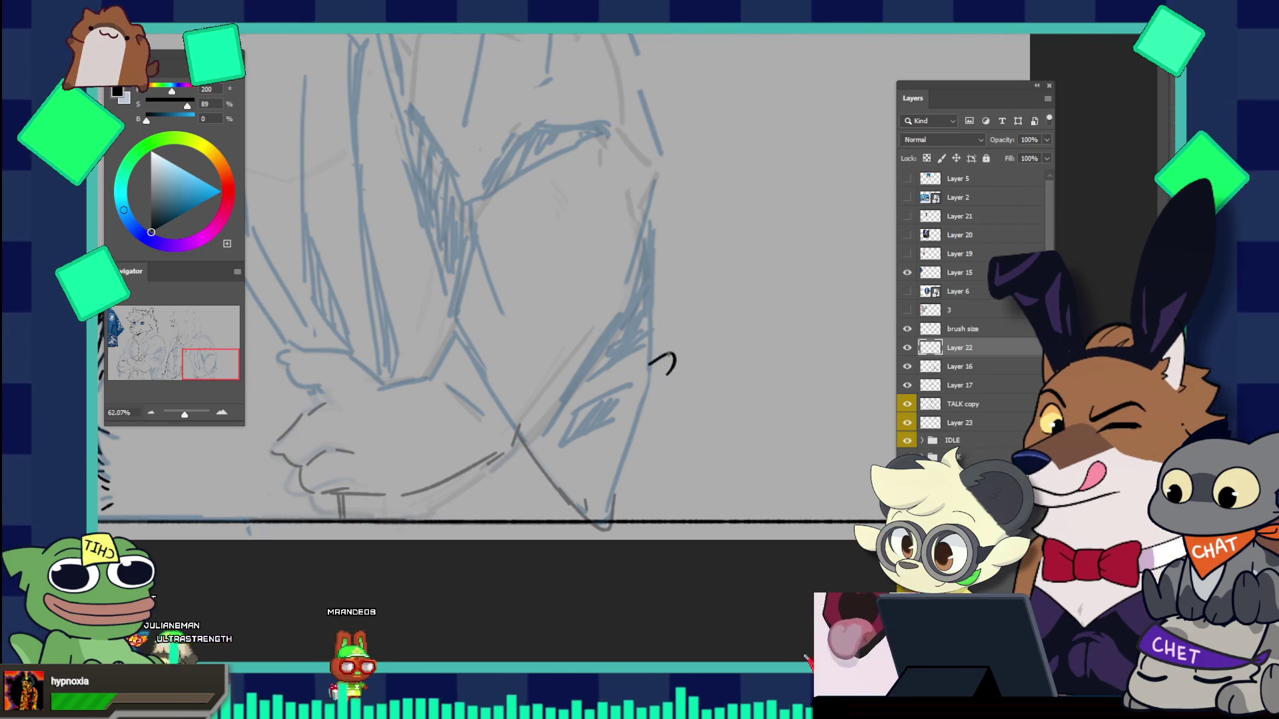
Step: Draw, undo and redraw a short black wavy squiggle at the tail tip
mouse_move(647, 359)
mouse_down()
mouse_move(658, 371)
mouse_move(672, 354)
mouse_up()
key(ctrl+z)
key(ctrl+z)
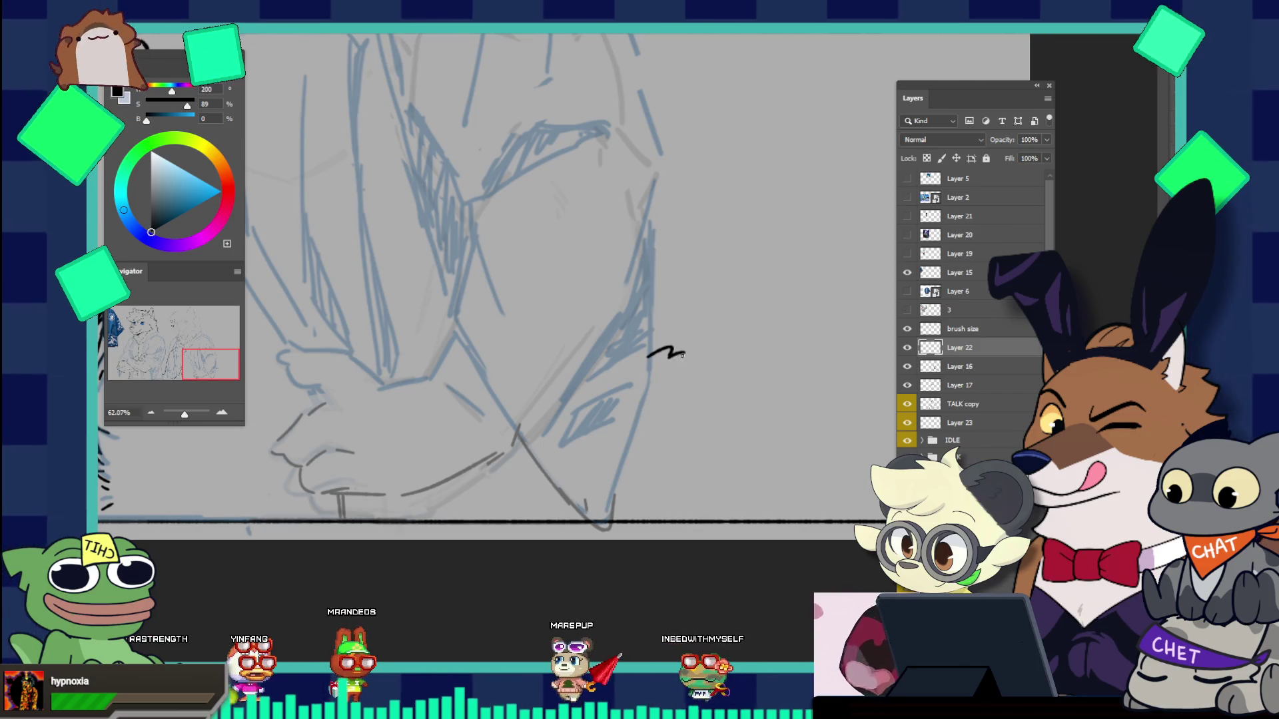
drag(671, 356, 690, 358)
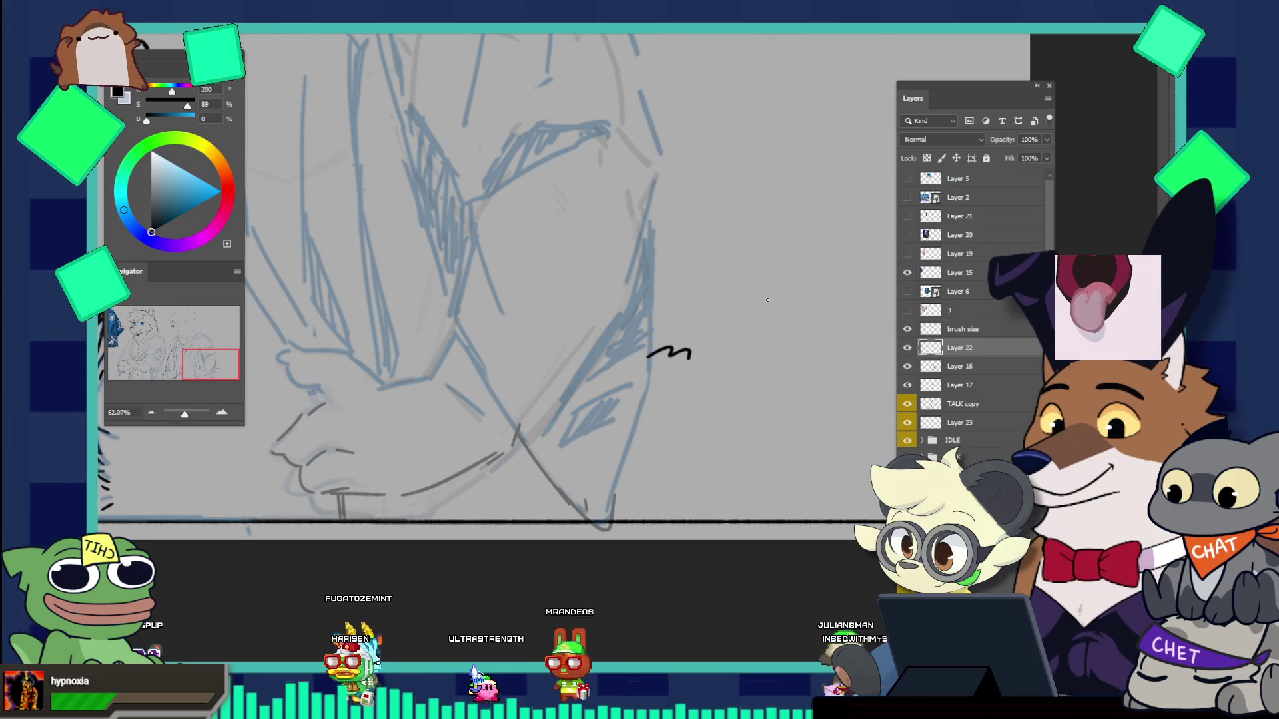
drag(692, 356, 738, 383)
key(ctrl+z)
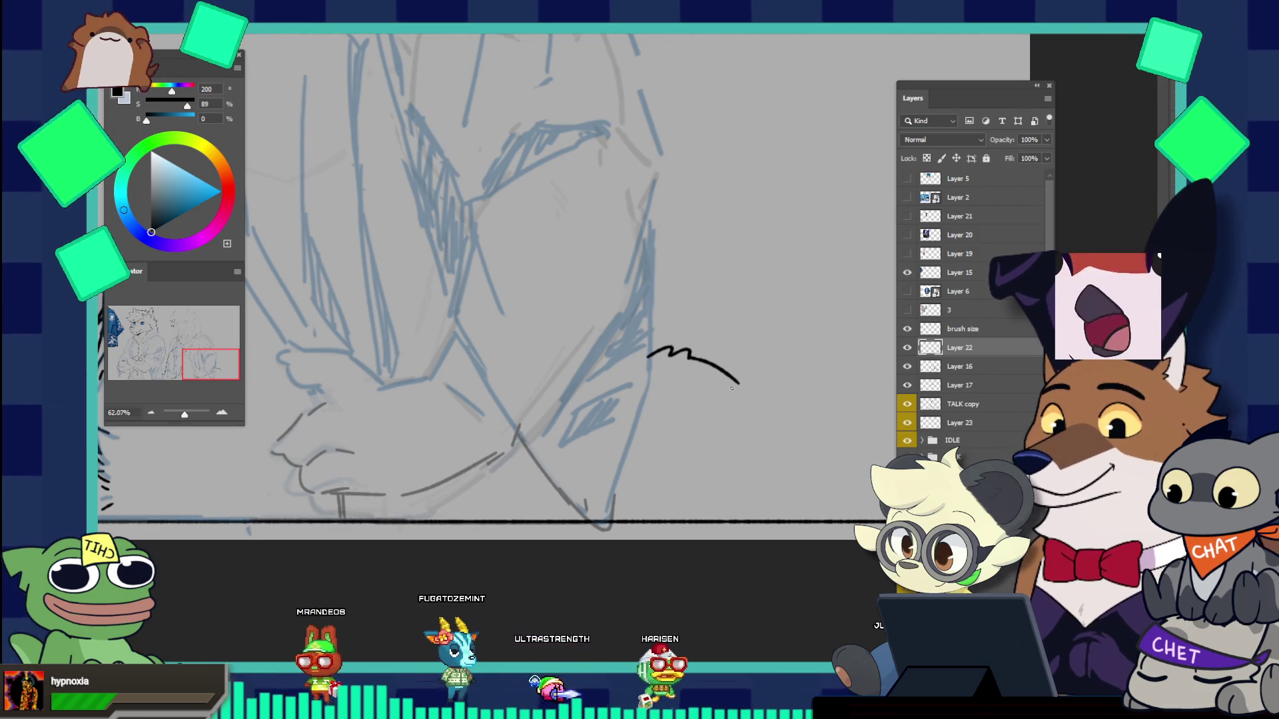
key(ctrl+z)
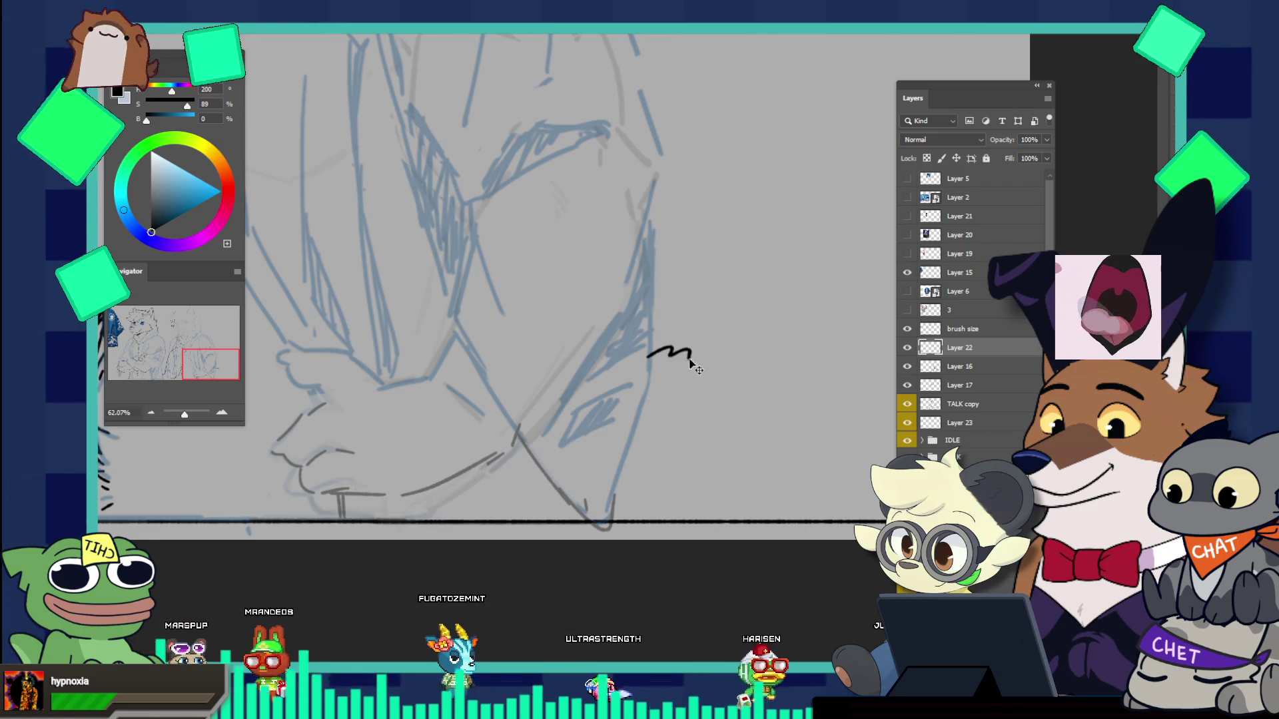
key(ctrl+z)
drag(689, 356, 743, 389)
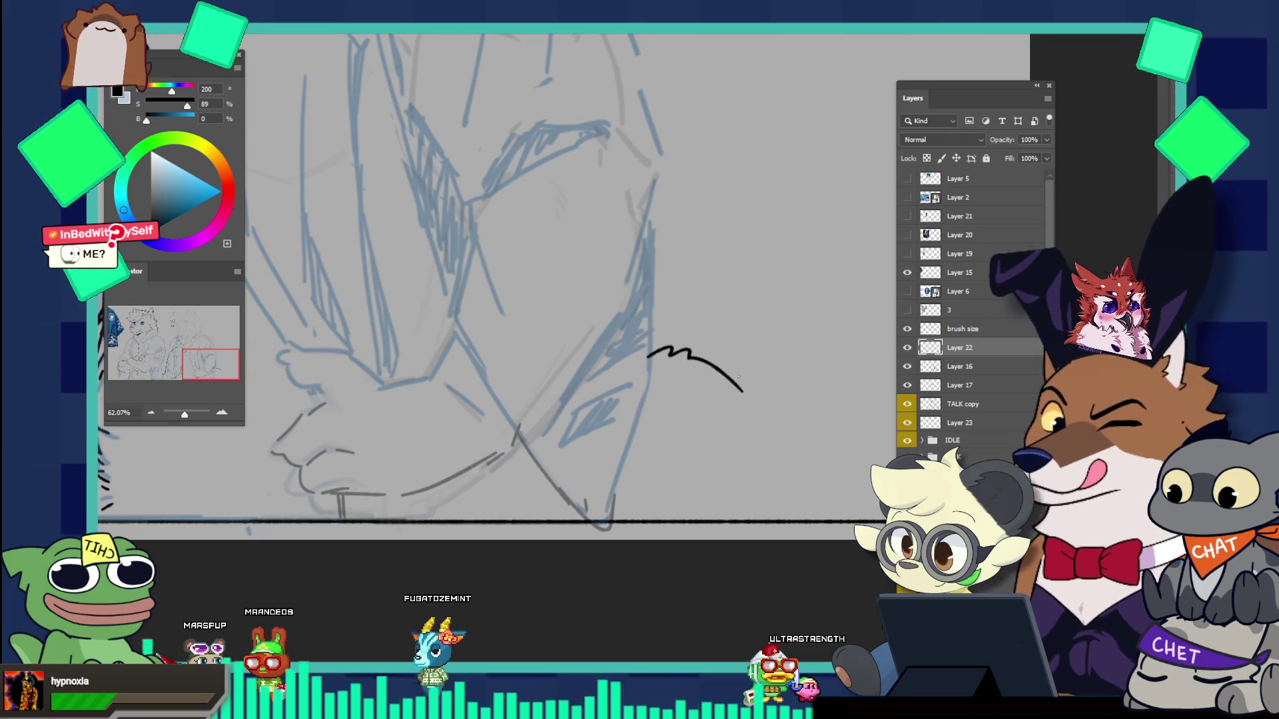
key(ctrl+z)
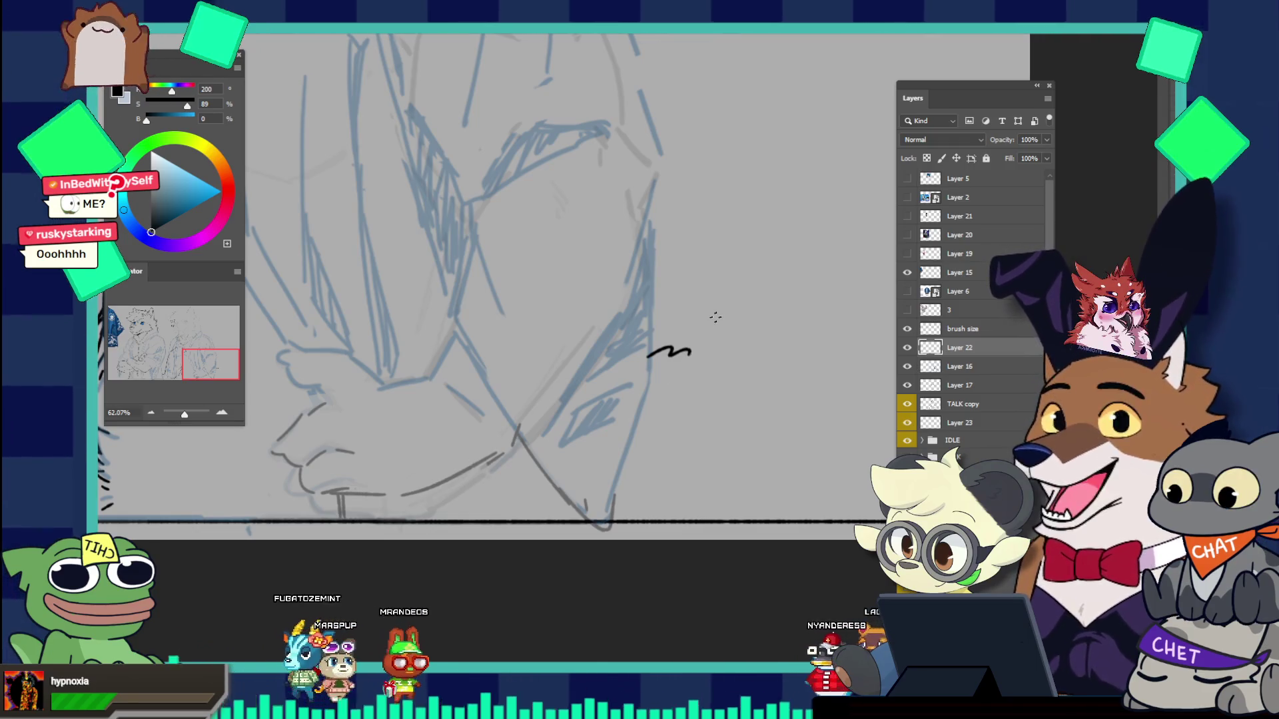
key(ctrl+z)
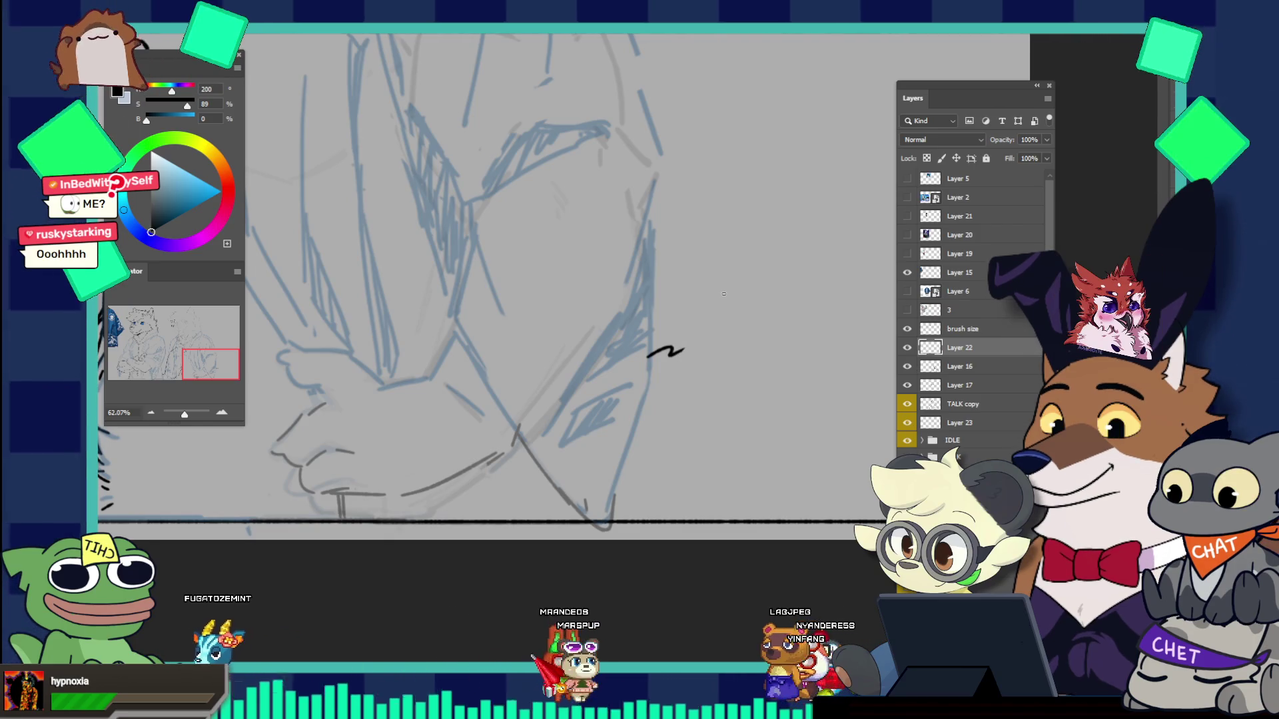
drag(693, 356, 707, 335)
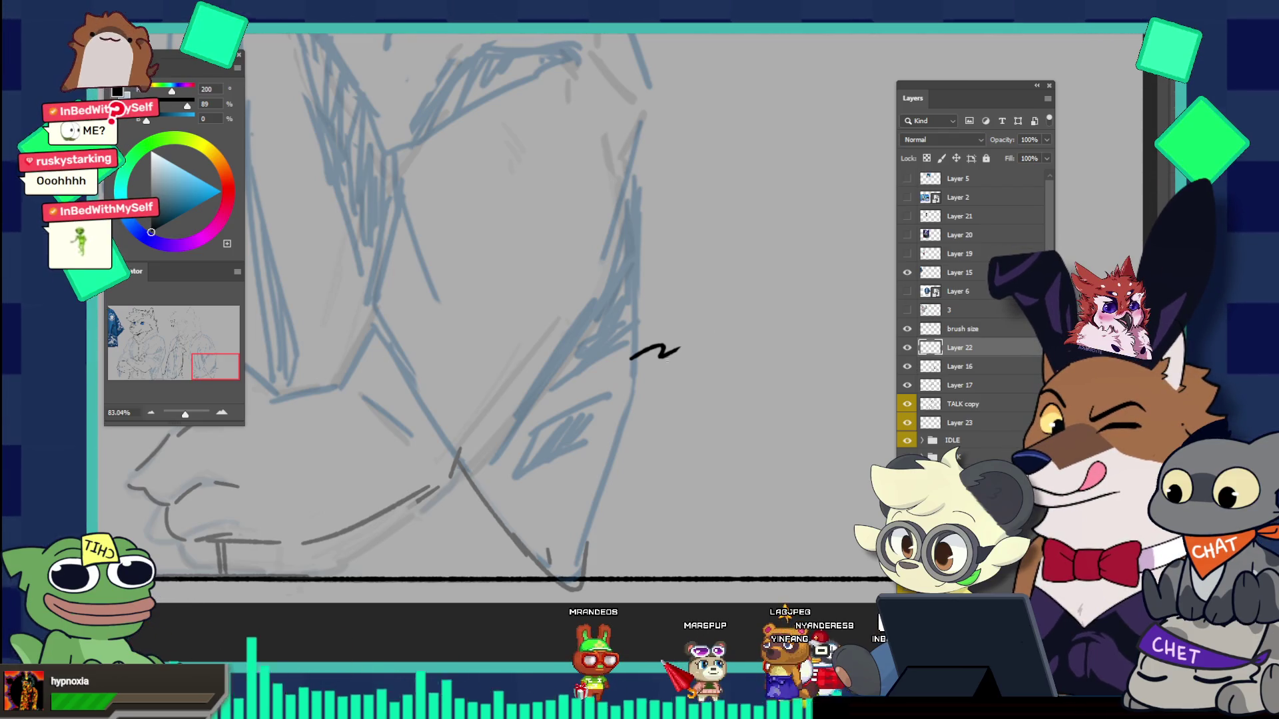
Step: Add a hooked end to the tail squiggle, erasing it and redrawing a flatter line
drag(674, 364, 679, 351)
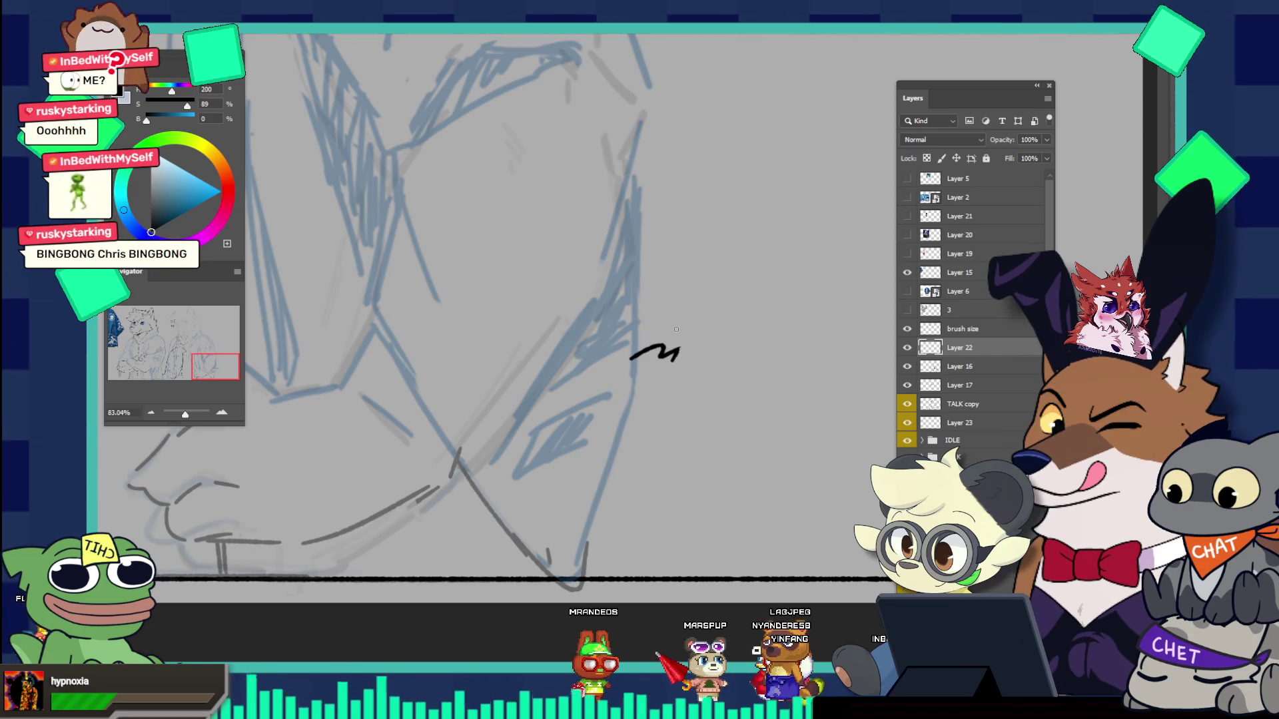
drag(678, 351, 686, 357)
key(e)
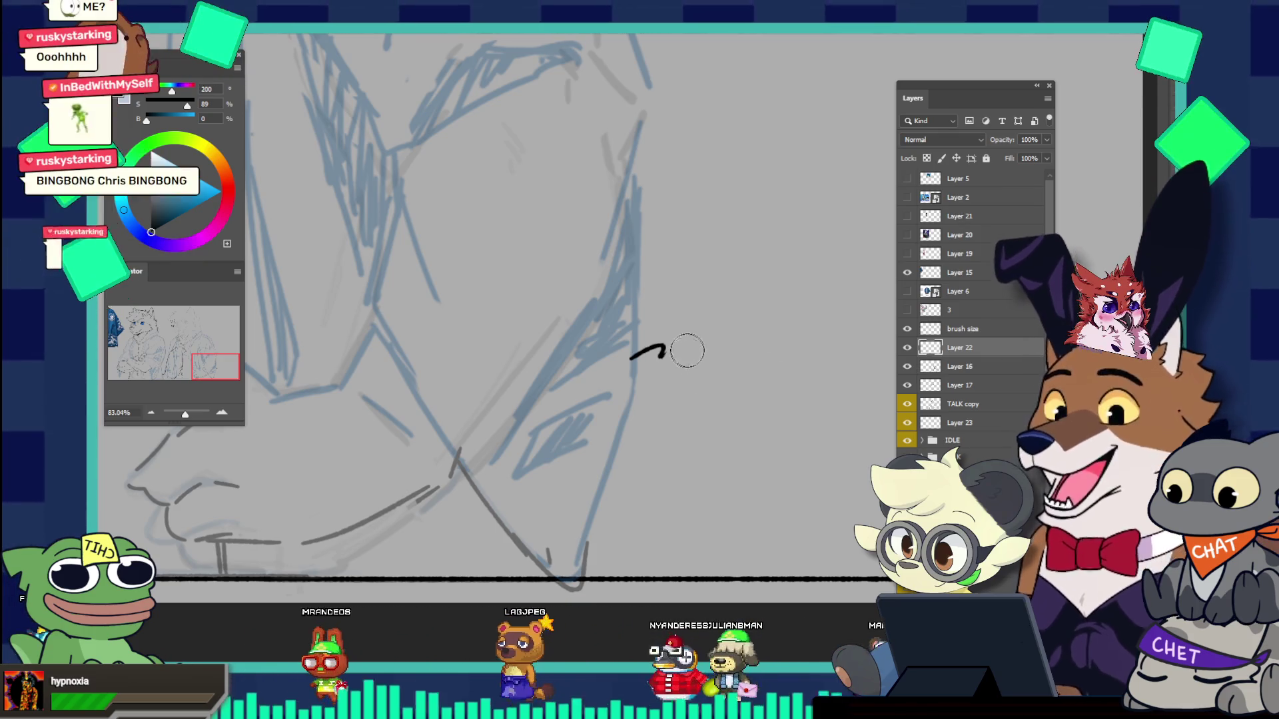
key(b)
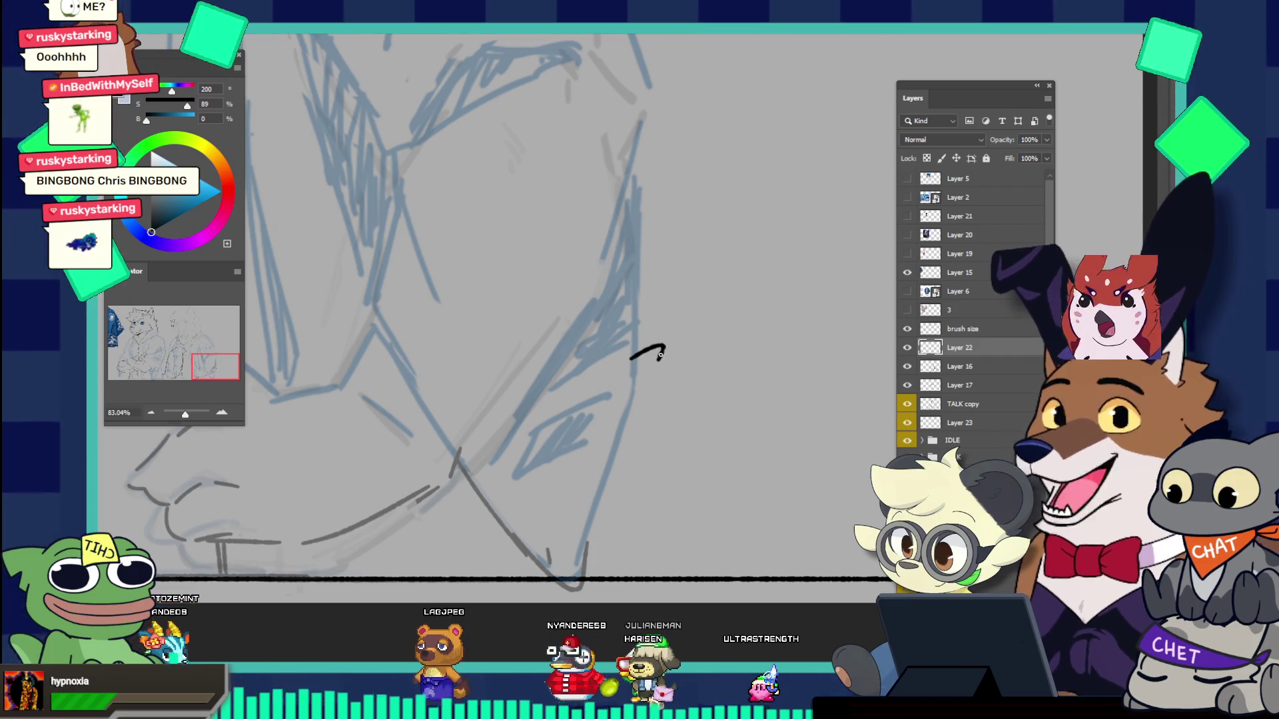
drag(663, 349, 687, 352)
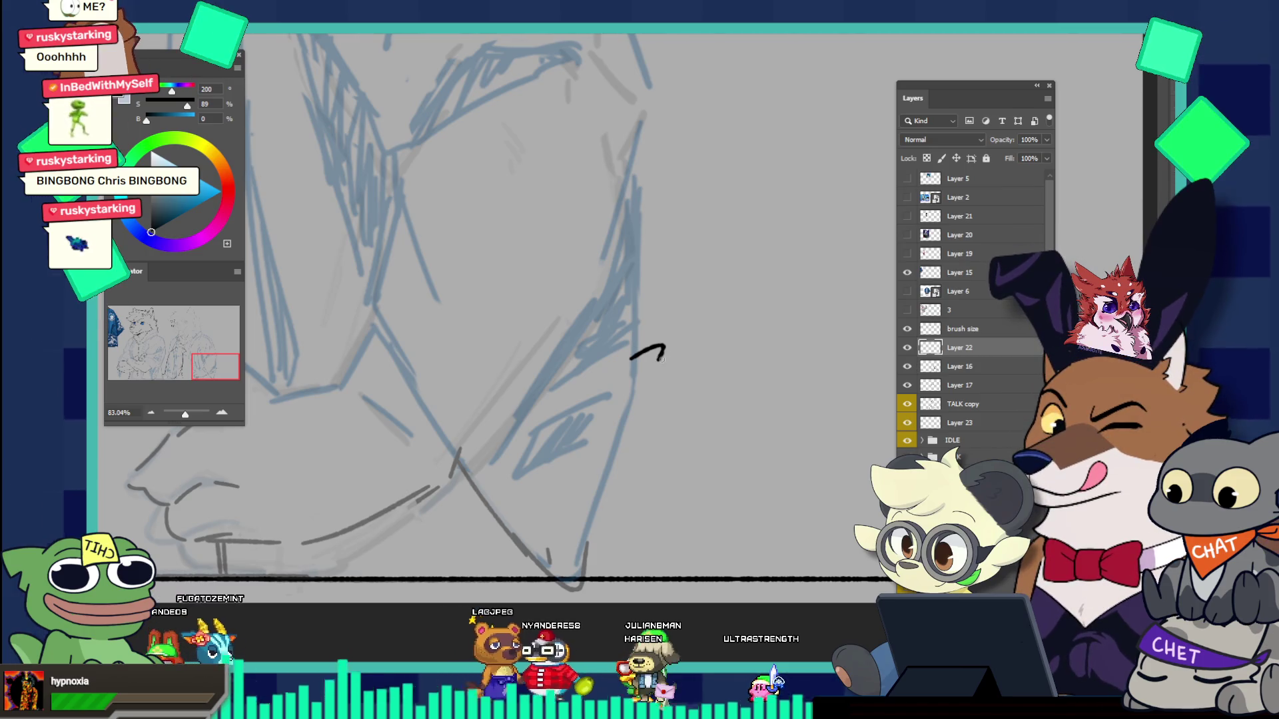
key(ctrl+z)
drag(661, 353, 707, 355)
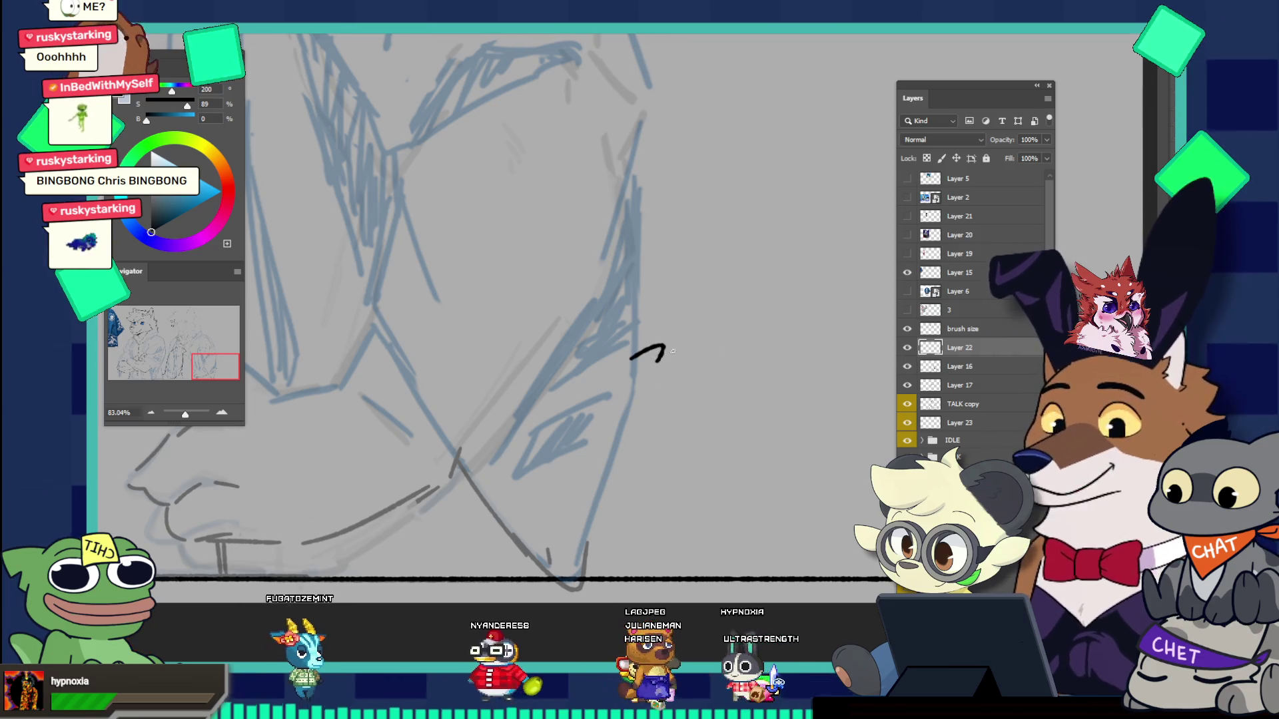
Step: Add a small hook and an m-shaped dip to the stroke's end
drag(661, 353, 669, 360)
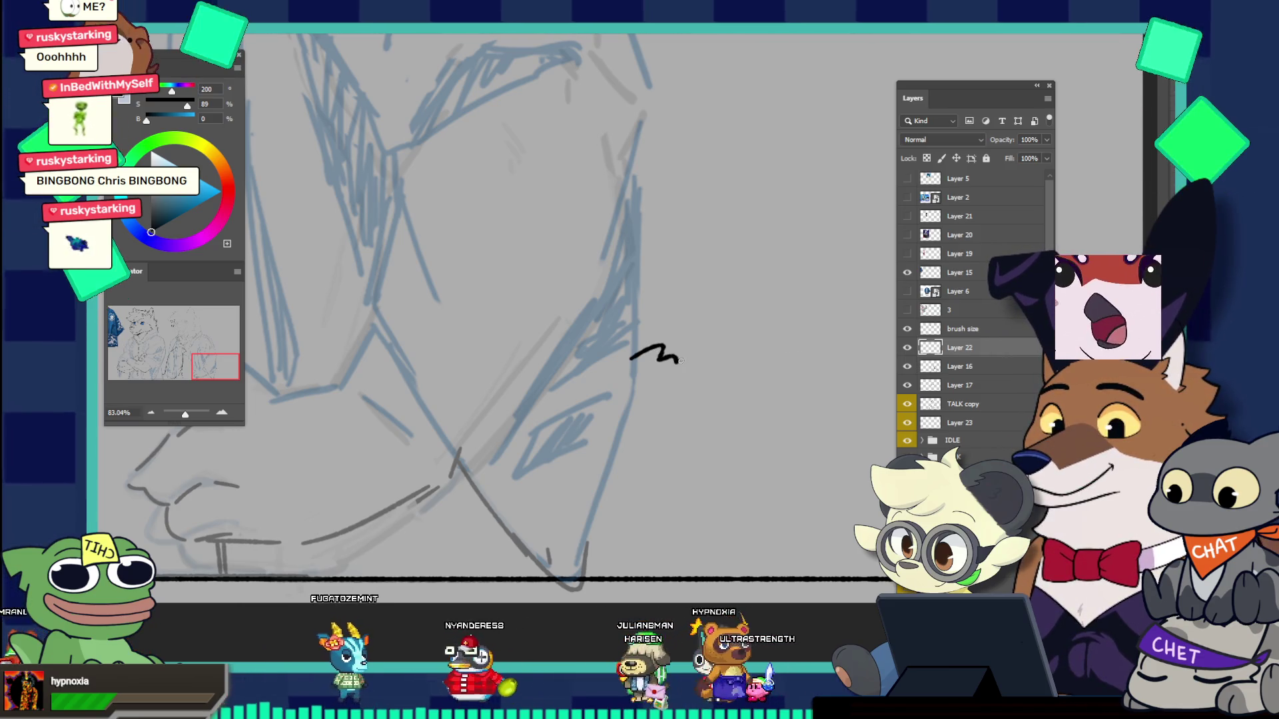
drag(660, 352, 673, 366)
key(ctrl+z)
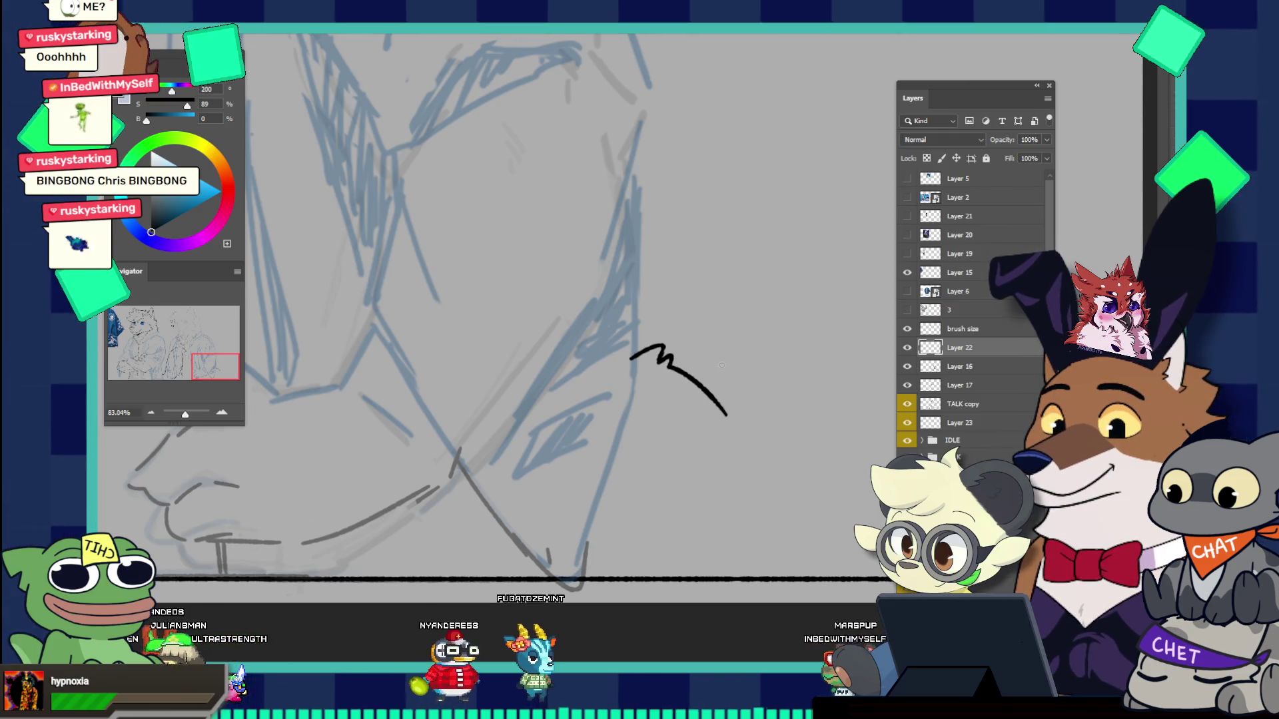
key(ctrl+z)
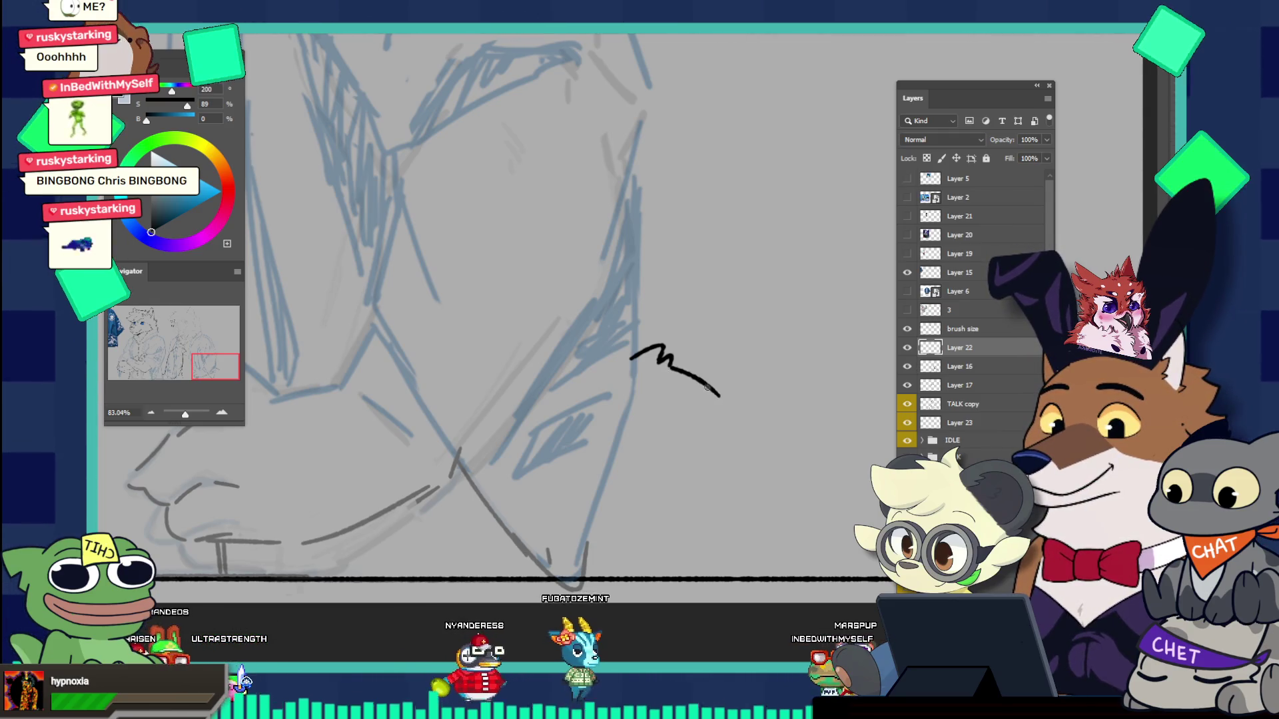
key(ctrl+z)
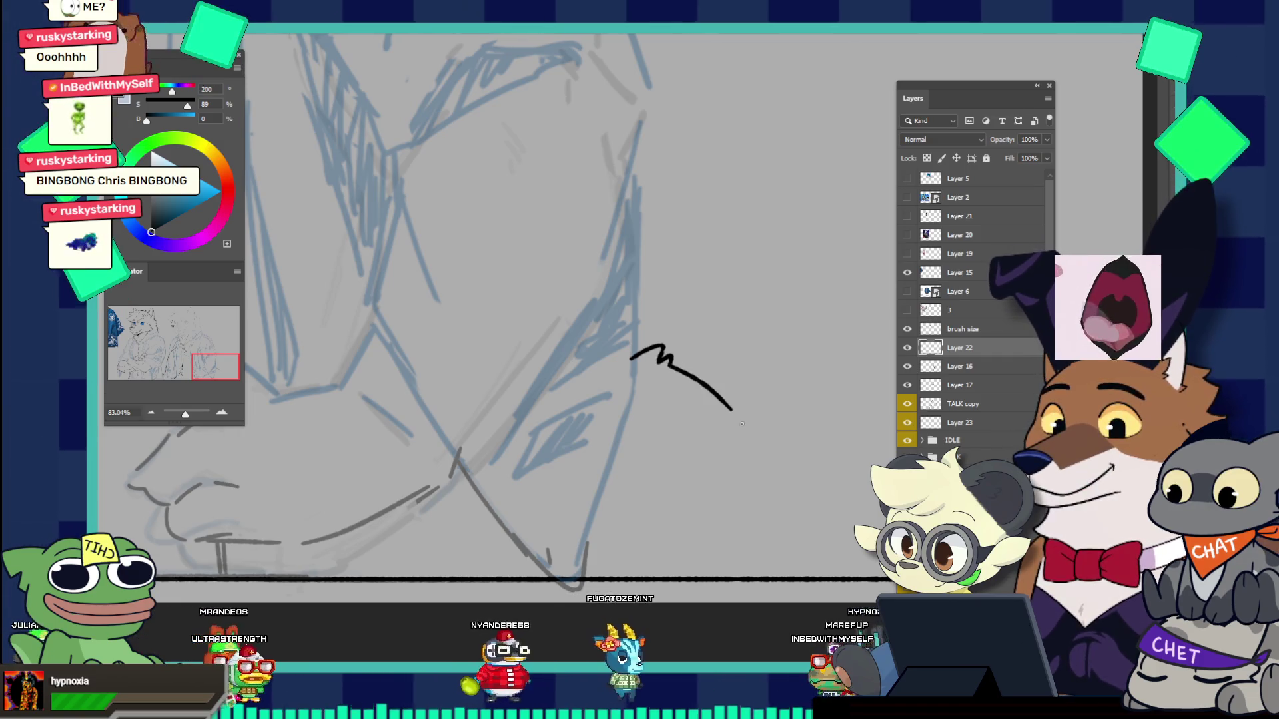
key(ctrl+shift+z)
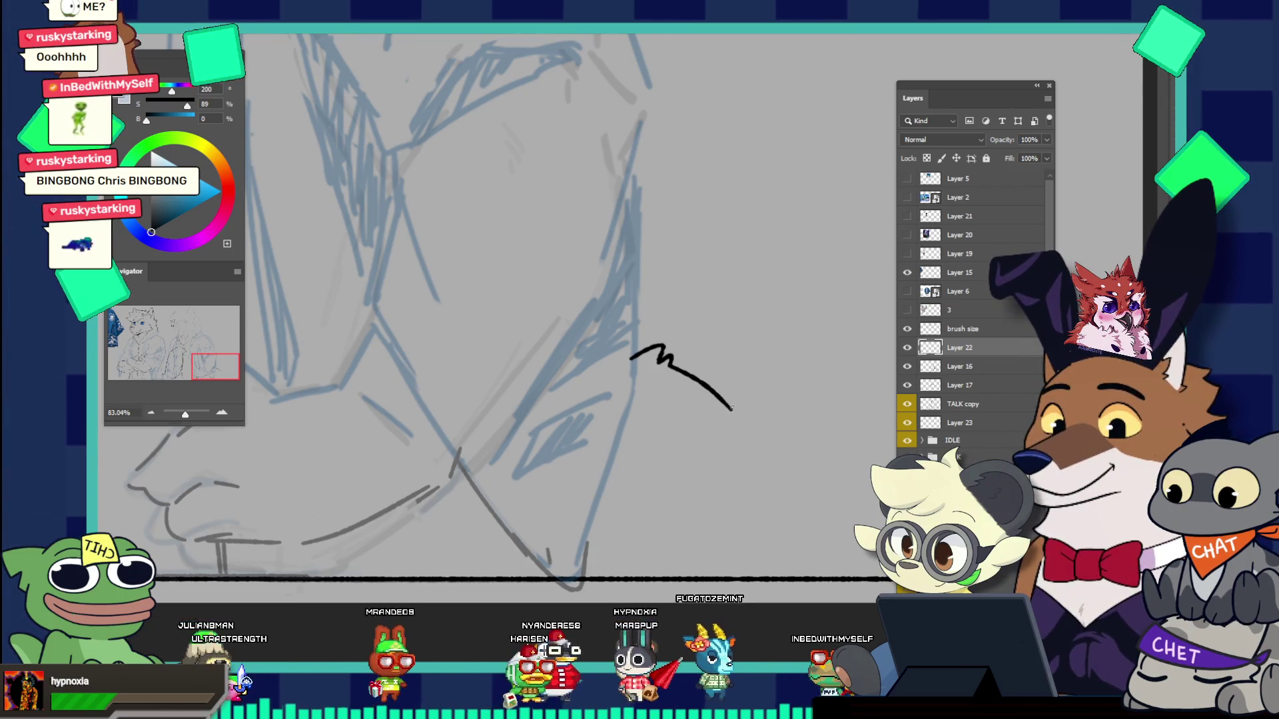
Step: Try rising strokes continuing the tail outline upward, then undo them
drag(733, 409, 762, 388)
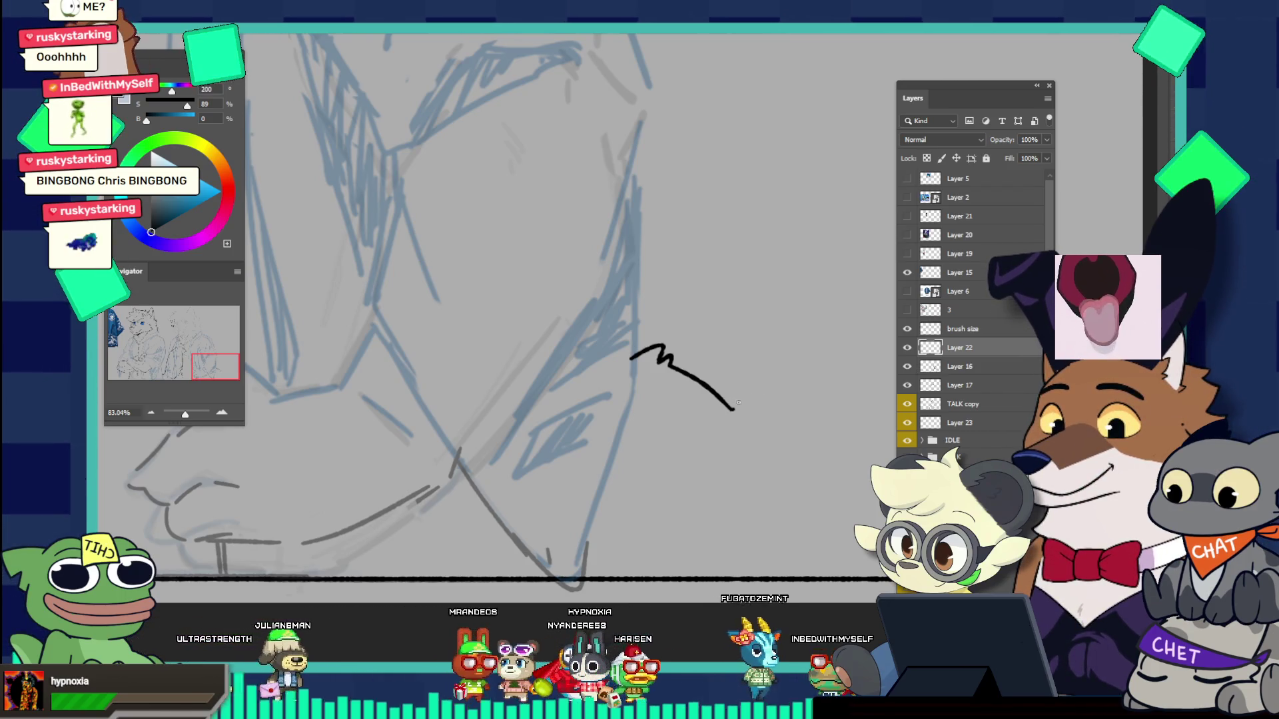
key(ctrl+z)
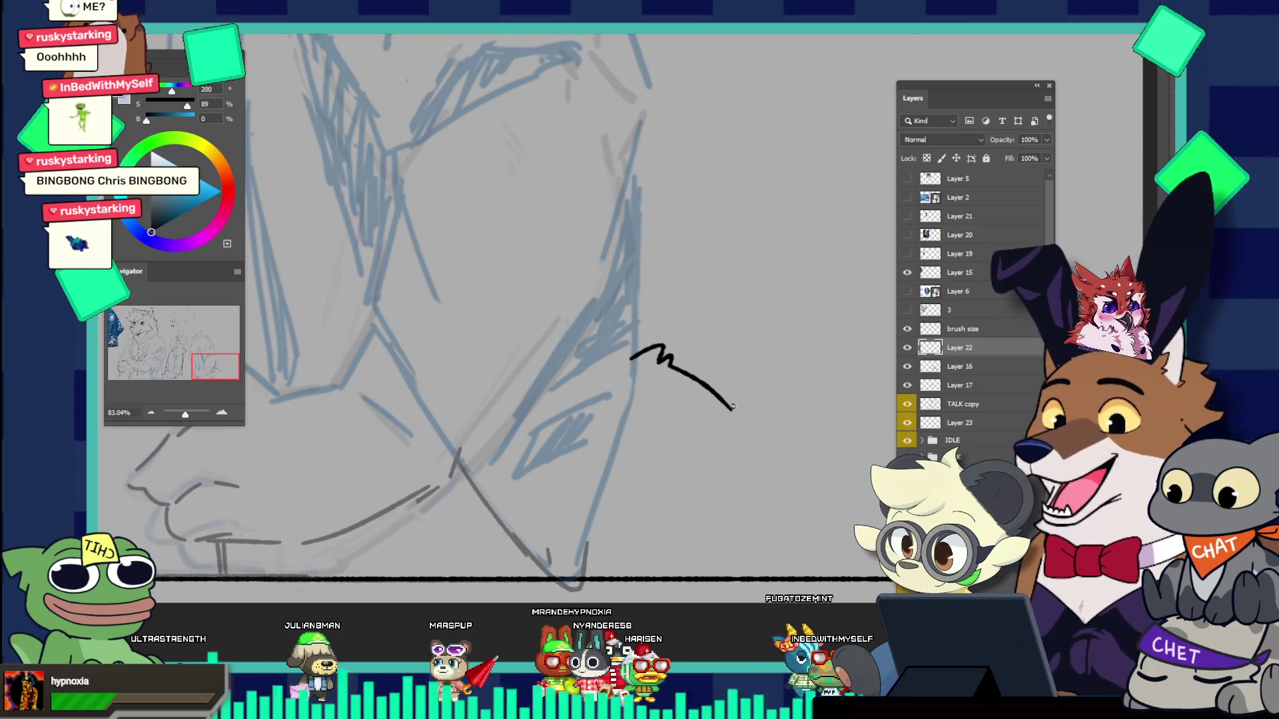
key(ctrl+z)
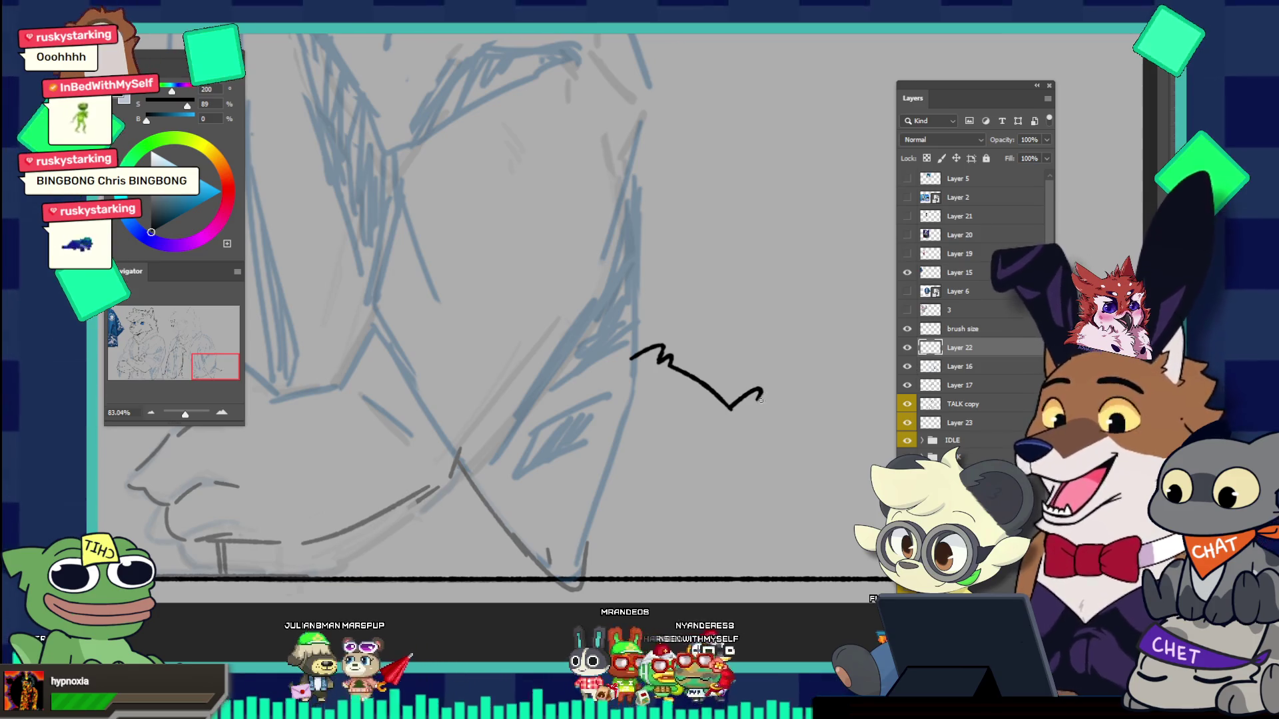
drag(758, 400, 873, 370)
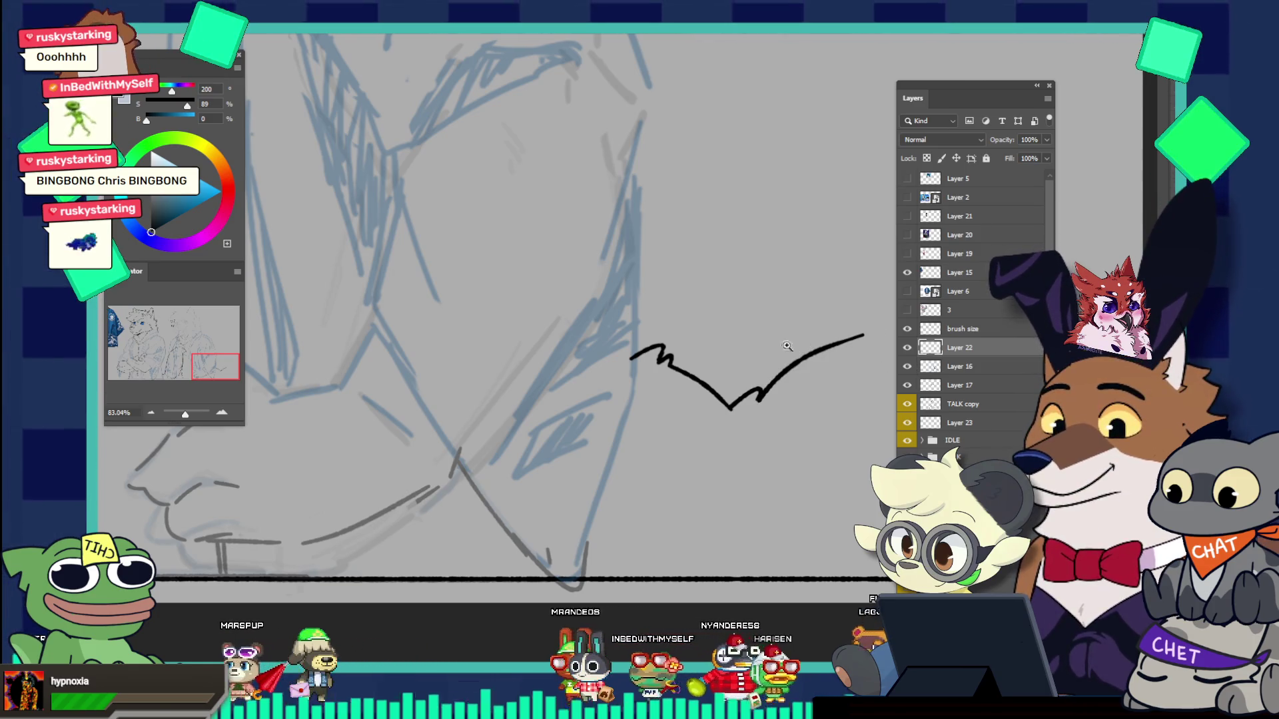
scroll(787, 346, up, 3)
key(ctrl+z)
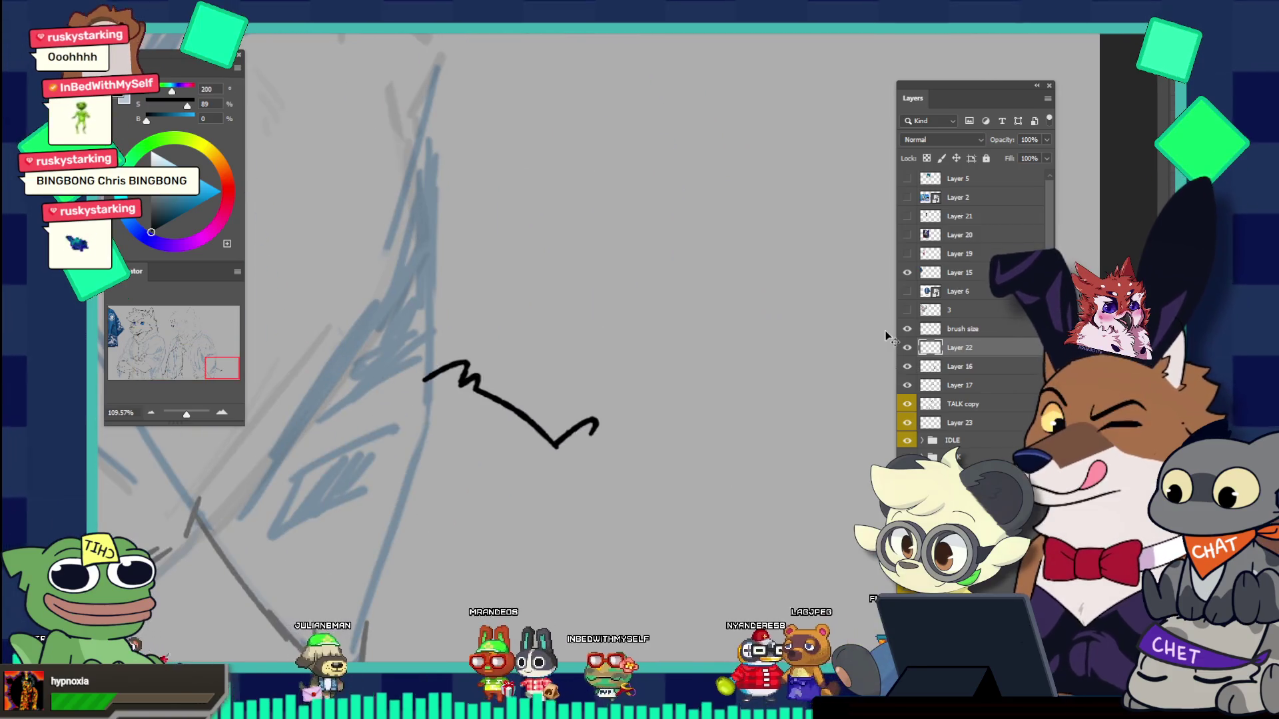
Step: Draw a long rising curve continuing the tail outline up and to the right
drag(593, 426, 678, 379)
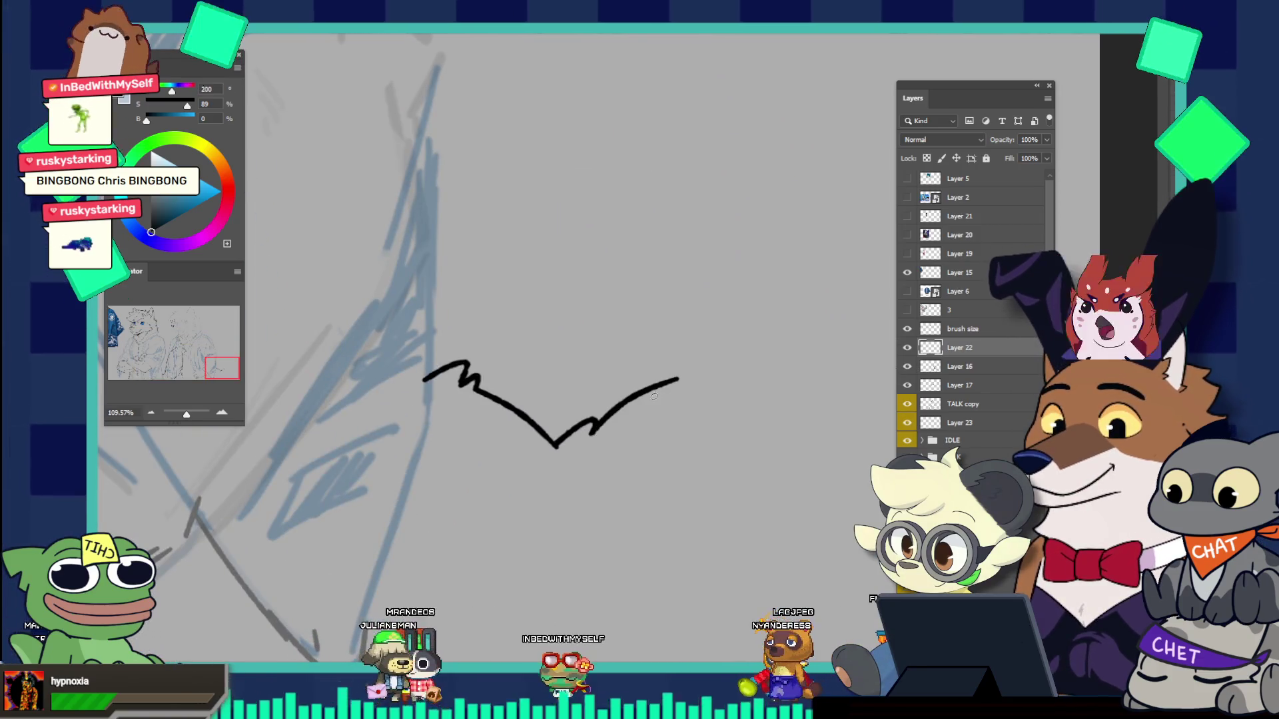
key(ctrl+z)
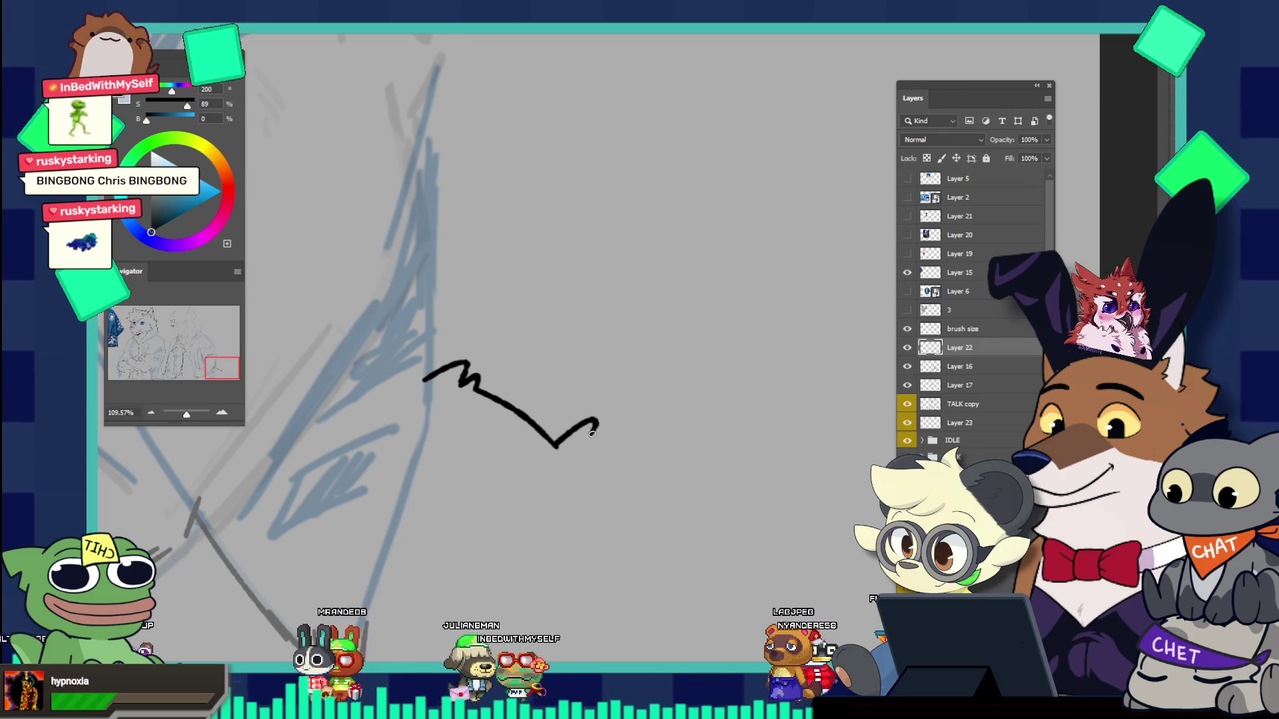
key(ctrl+z)
drag(594, 424, 774, 373)
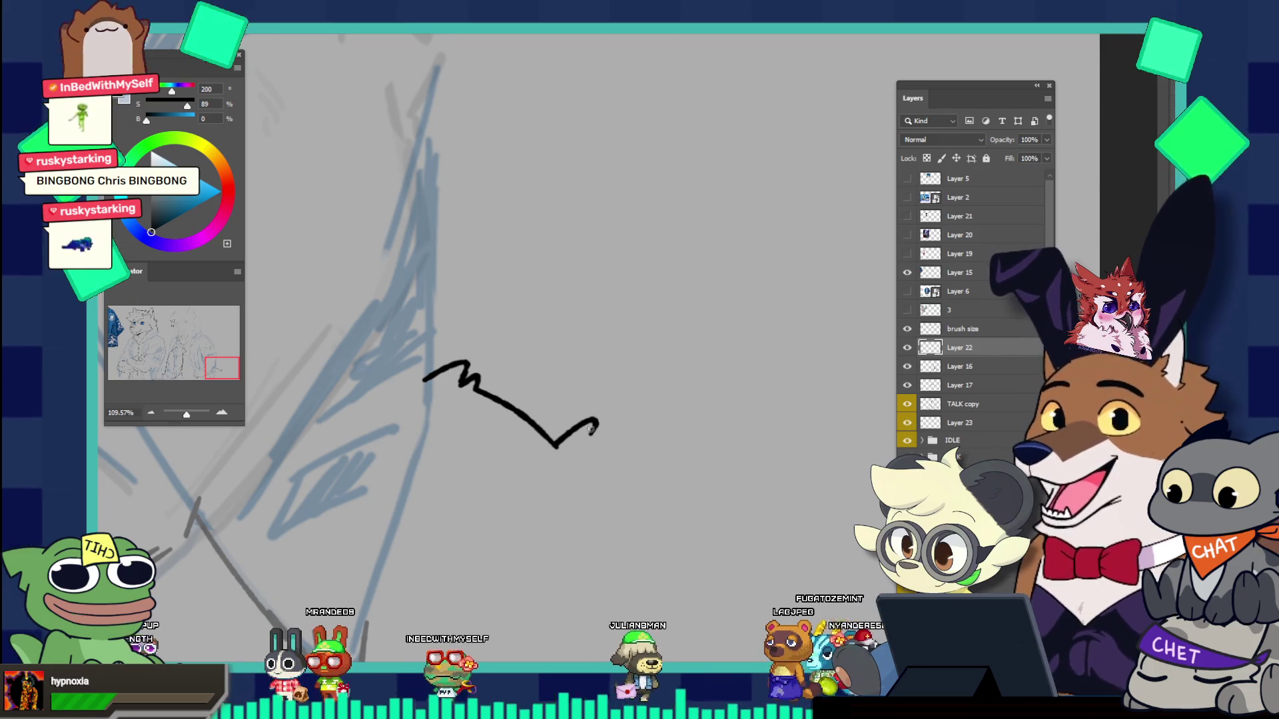
drag(599, 421, 658, 338)
key(ctrl+z)
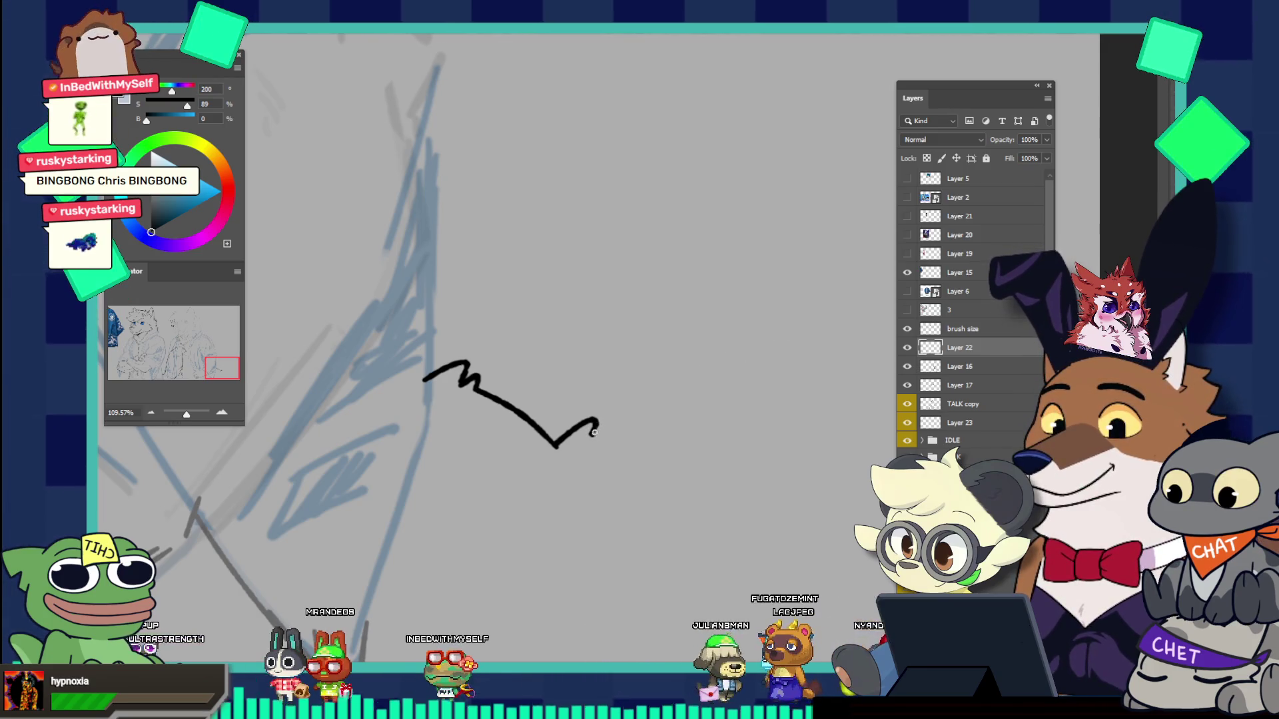
drag(594, 432, 754, 346)
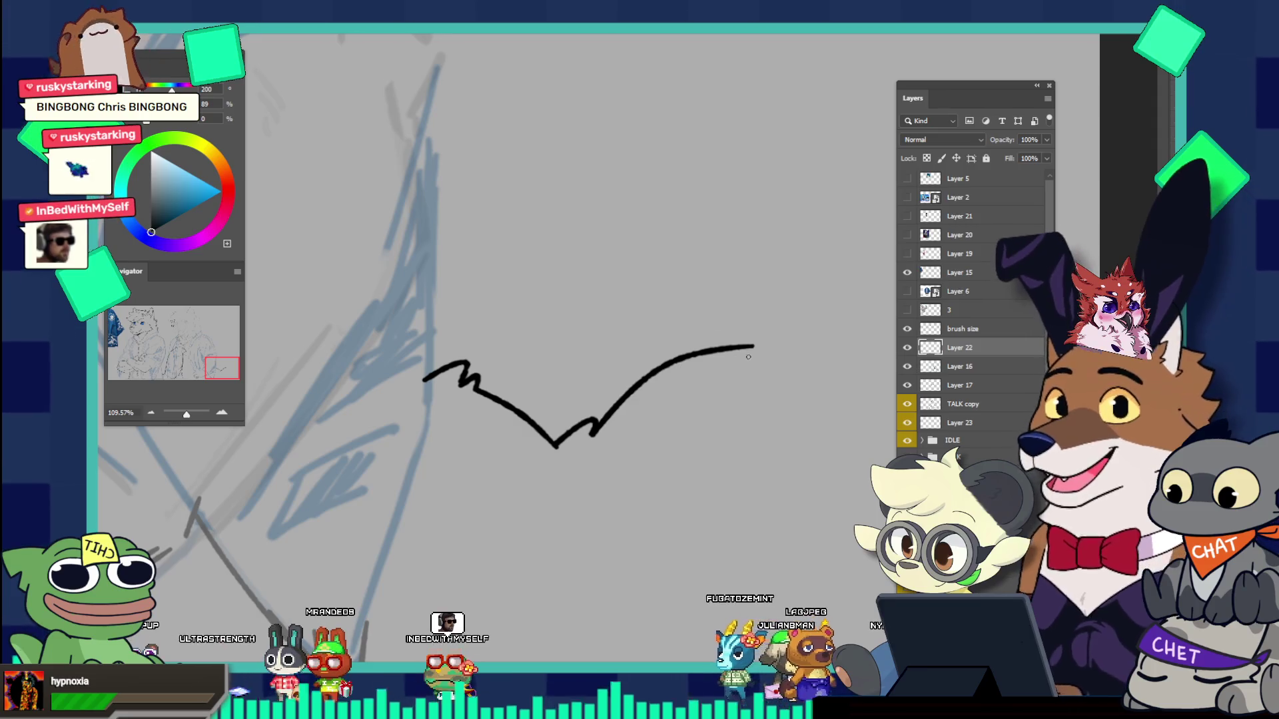
drag(749, 347, 828, 322)
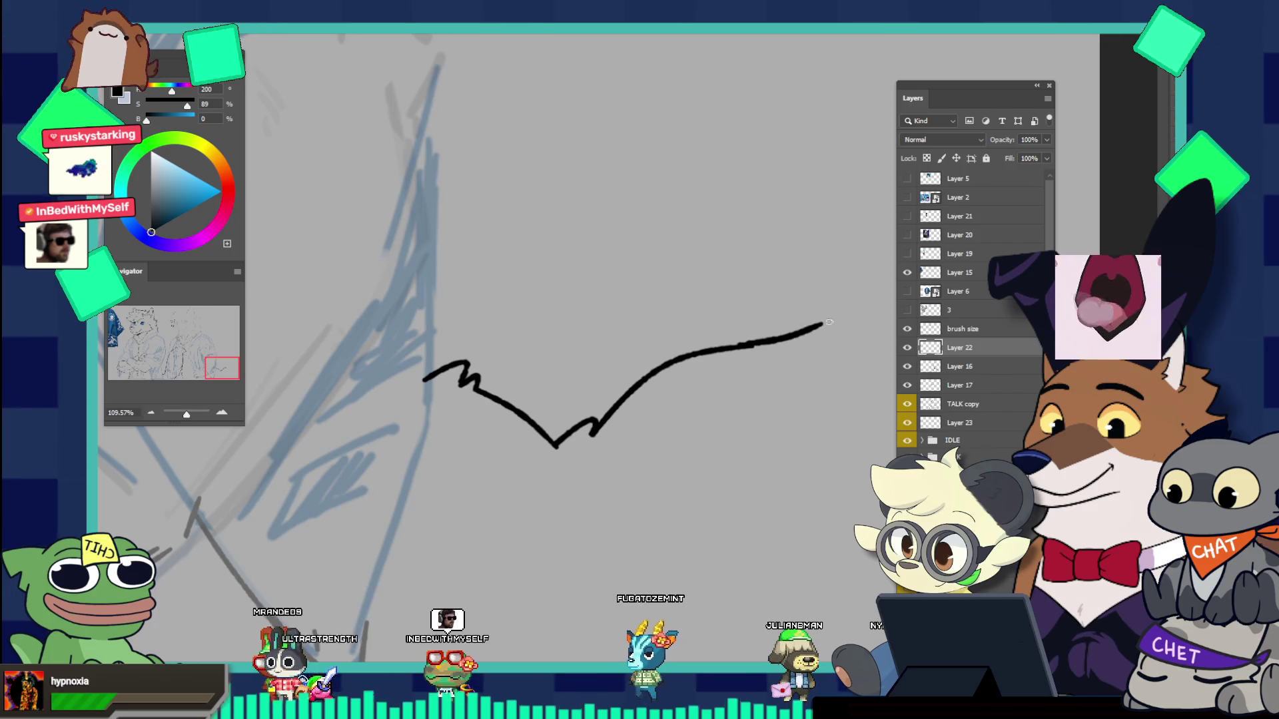
drag(766, 348, 820, 333)
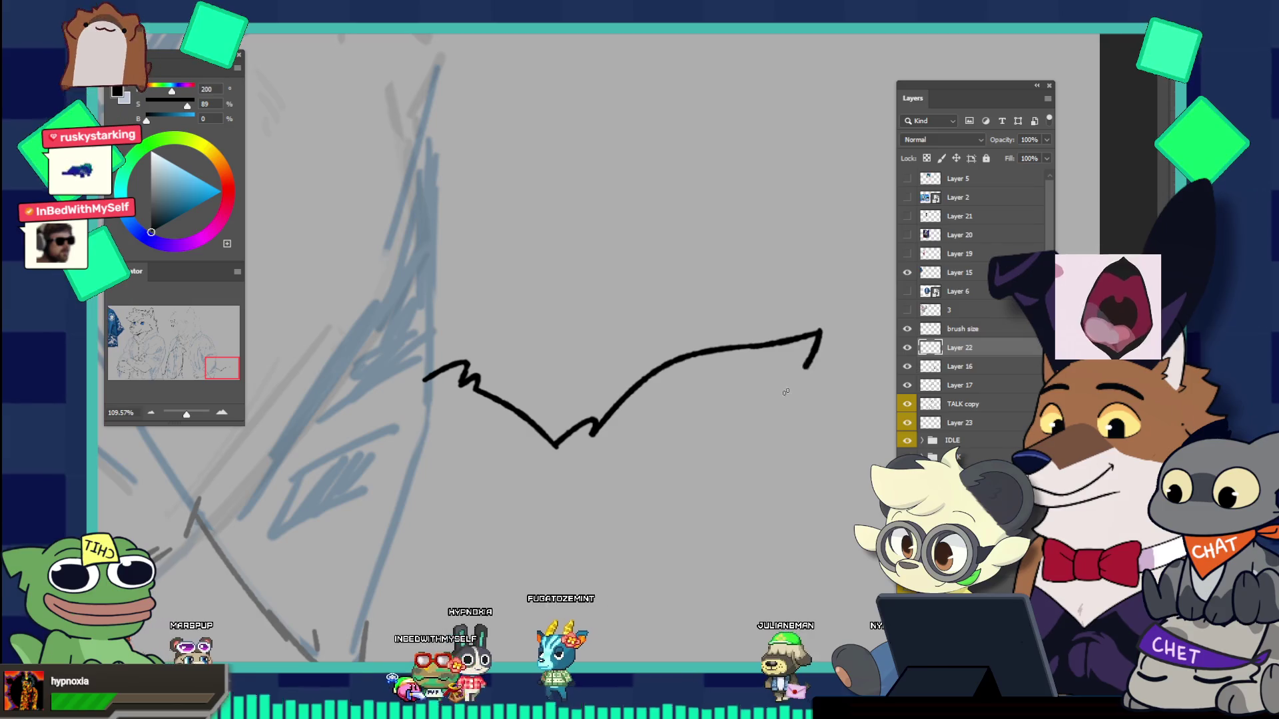
Step: Finish the curve with a short hooked tip bending back down
drag(820, 331, 766, 404)
drag(820, 332, 776, 397)
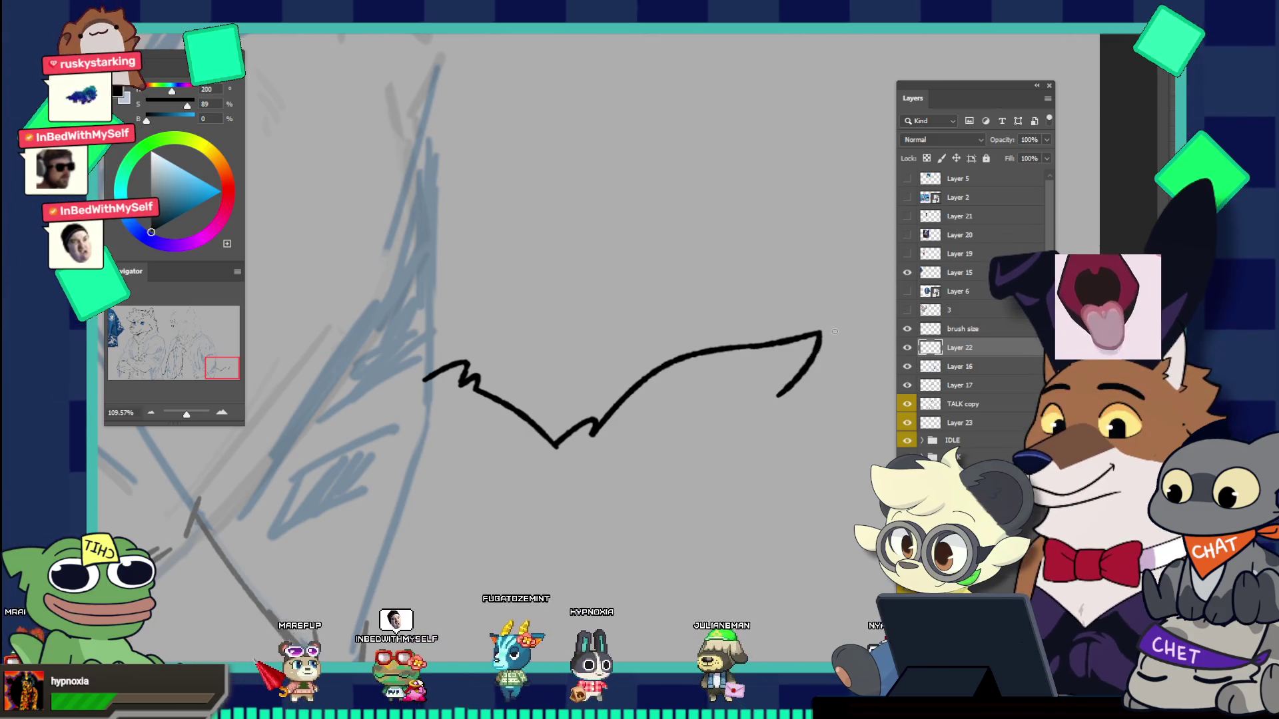
key(ctrl+z)
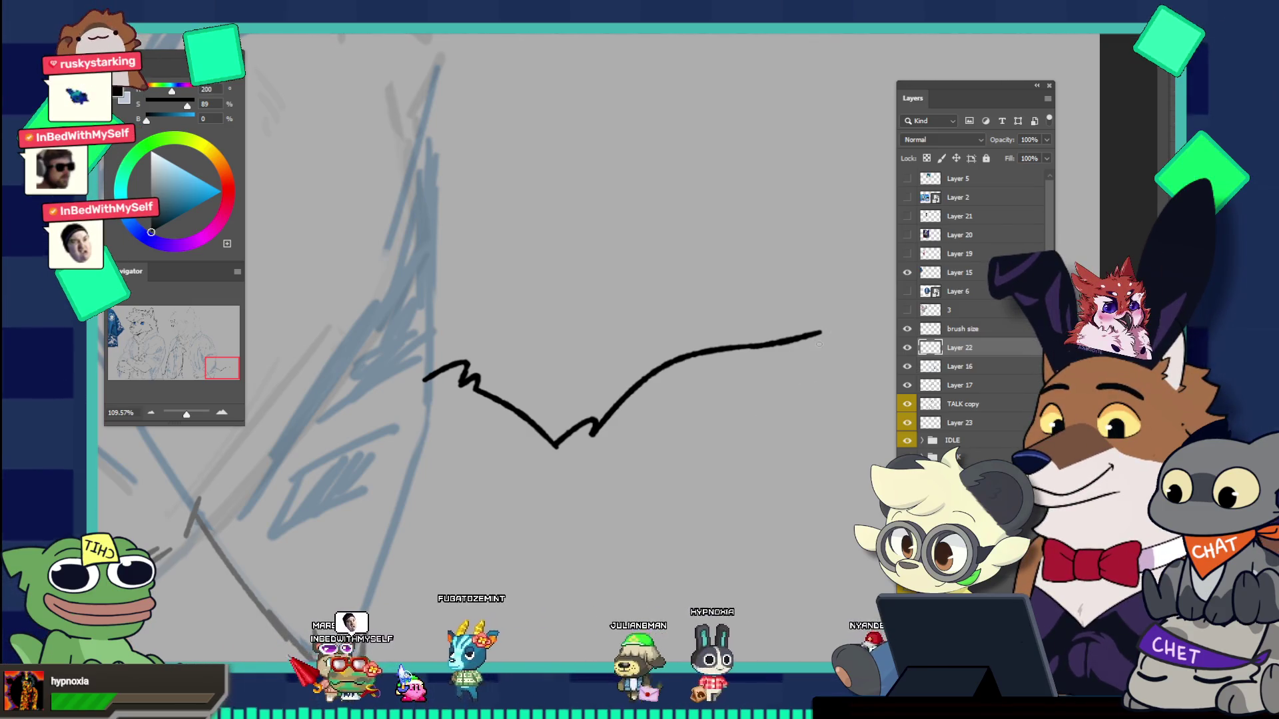
drag(822, 332, 799, 393)
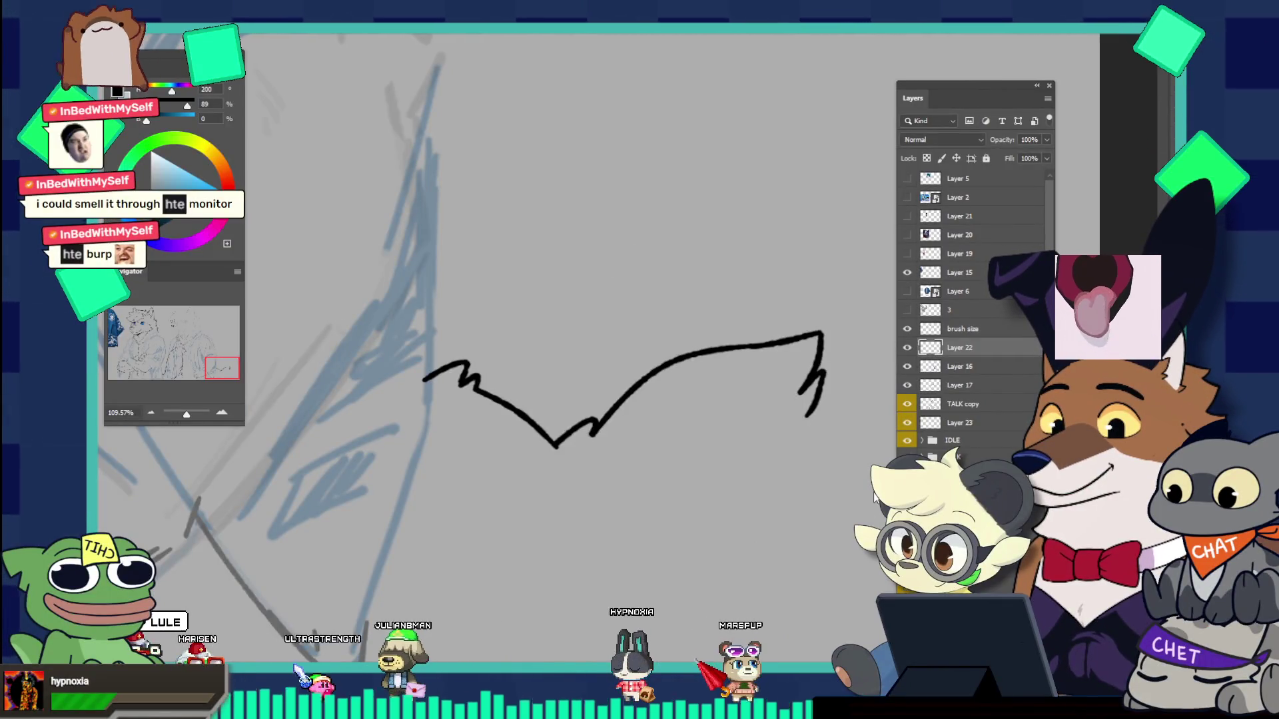
drag(720, 465, 664, 413)
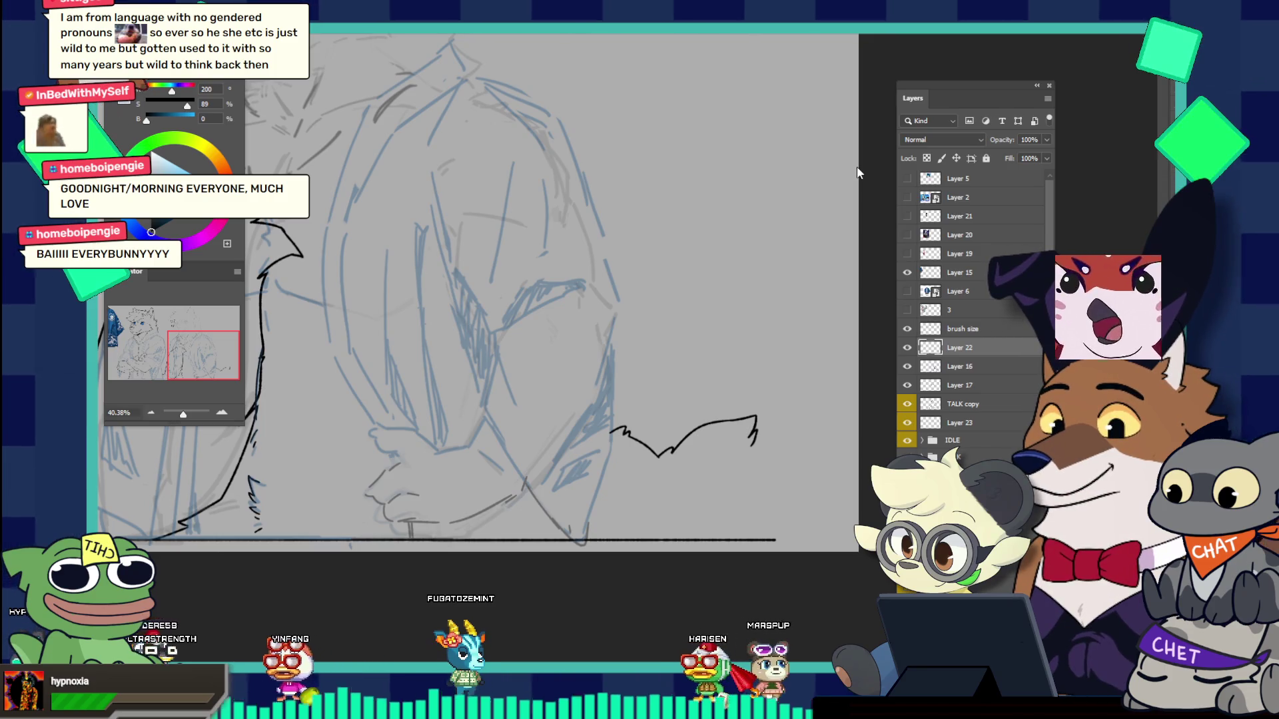
Step: Brush a short curved inner line descending beneath the tail's dip, redrawing it until it fits
drag(766, 444, 793, 448)
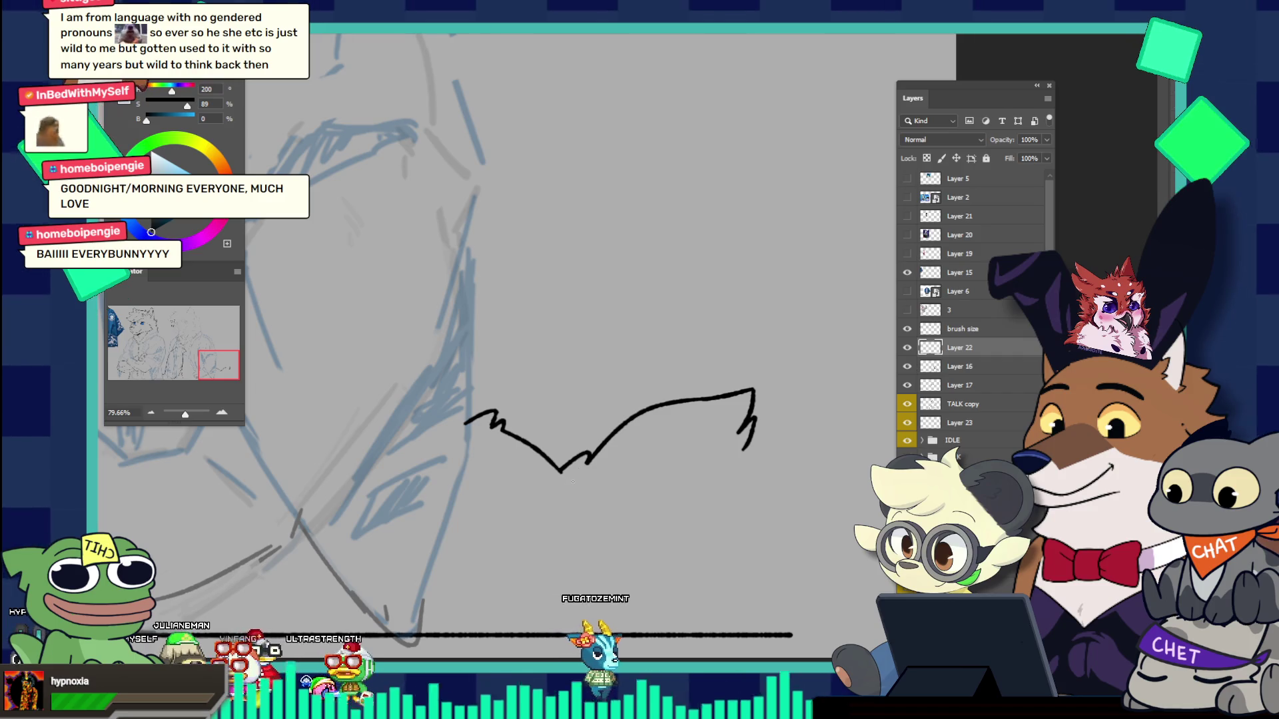
drag(571, 480, 605, 540)
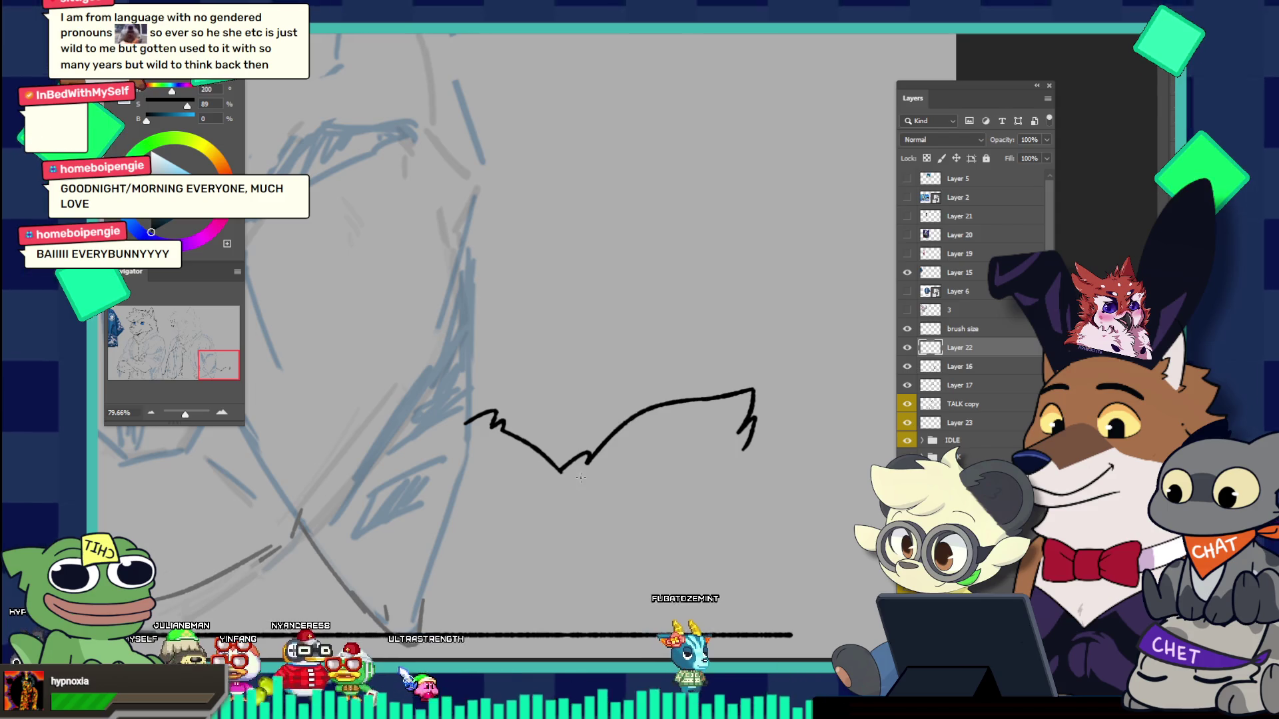
drag(570, 481, 602, 547)
drag(574, 484, 607, 552)
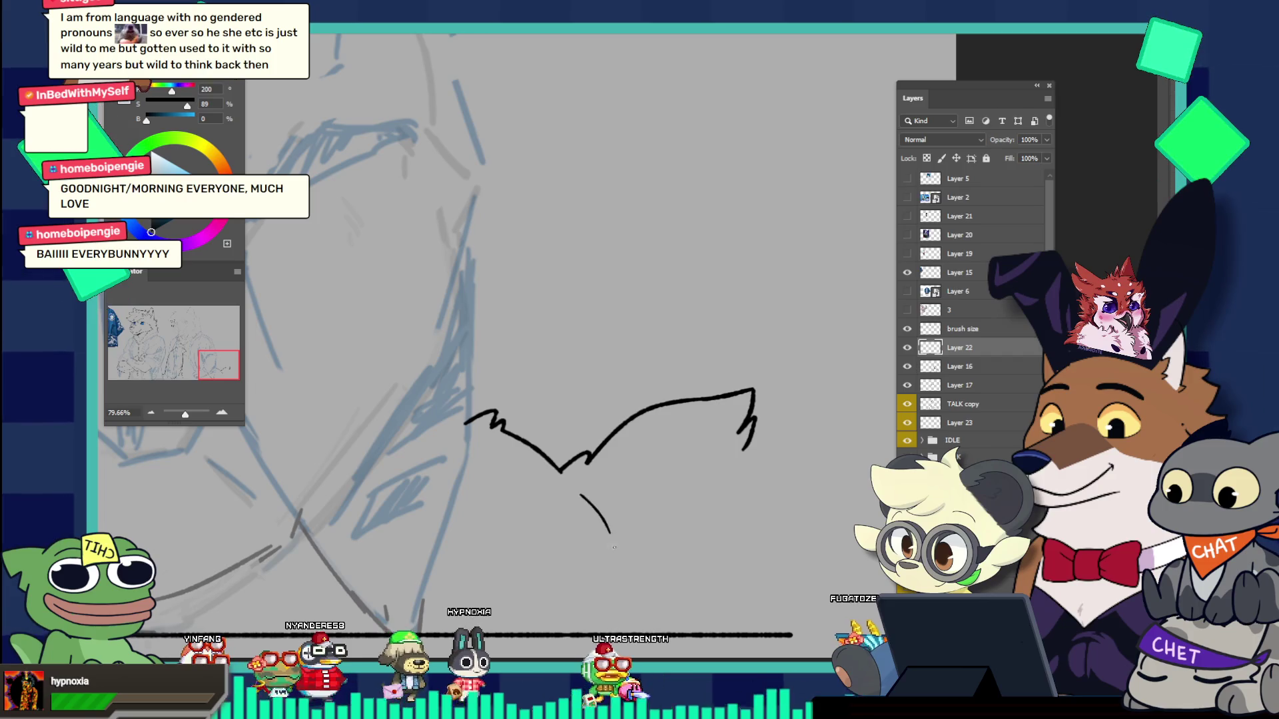
drag(569, 477, 611, 541)
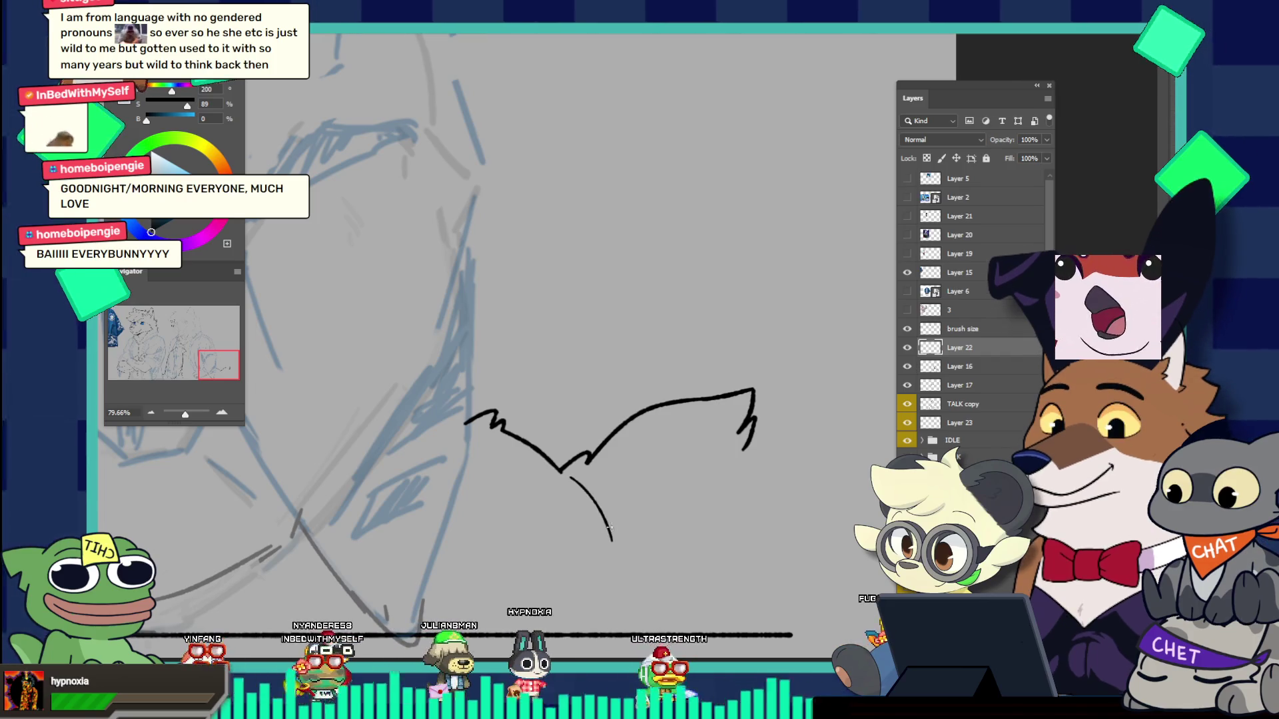
key(ctrl+z)
drag(571, 482, 617, 538)
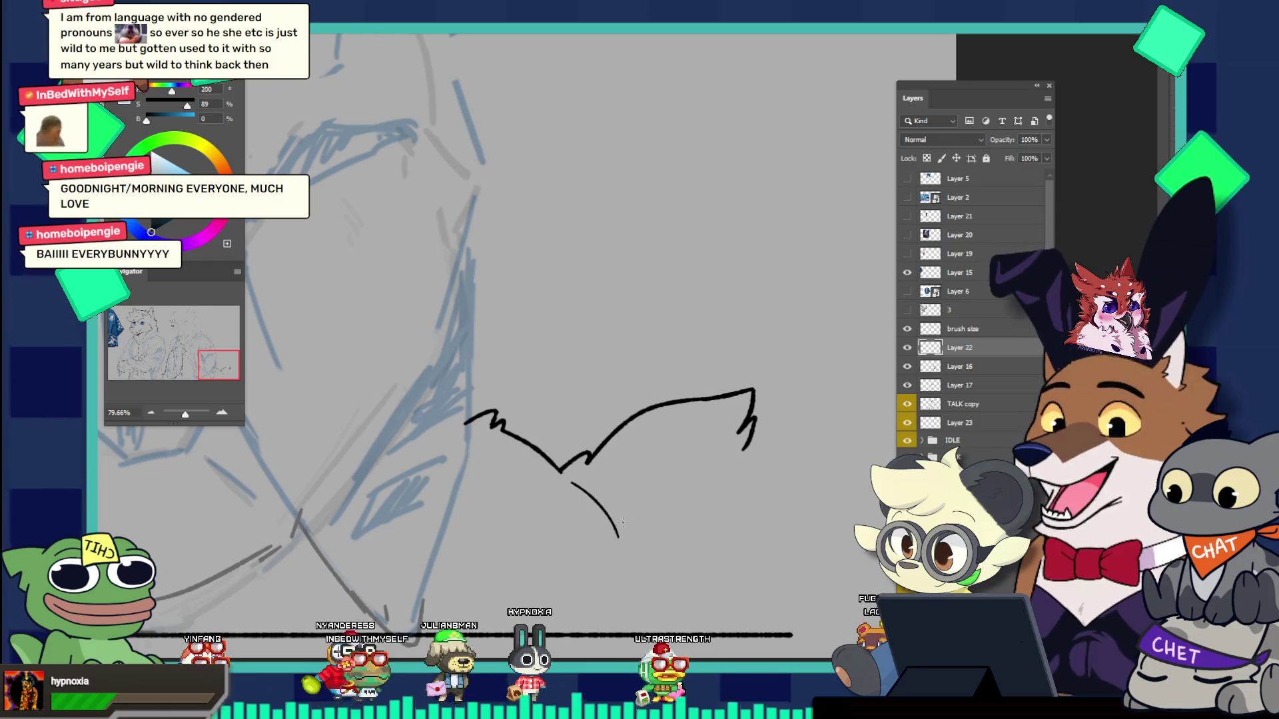
mouse_move(622, 533)
mouse_down()
mouse_move(627, 553)
mouse_move(559, 444)
mouse_up()
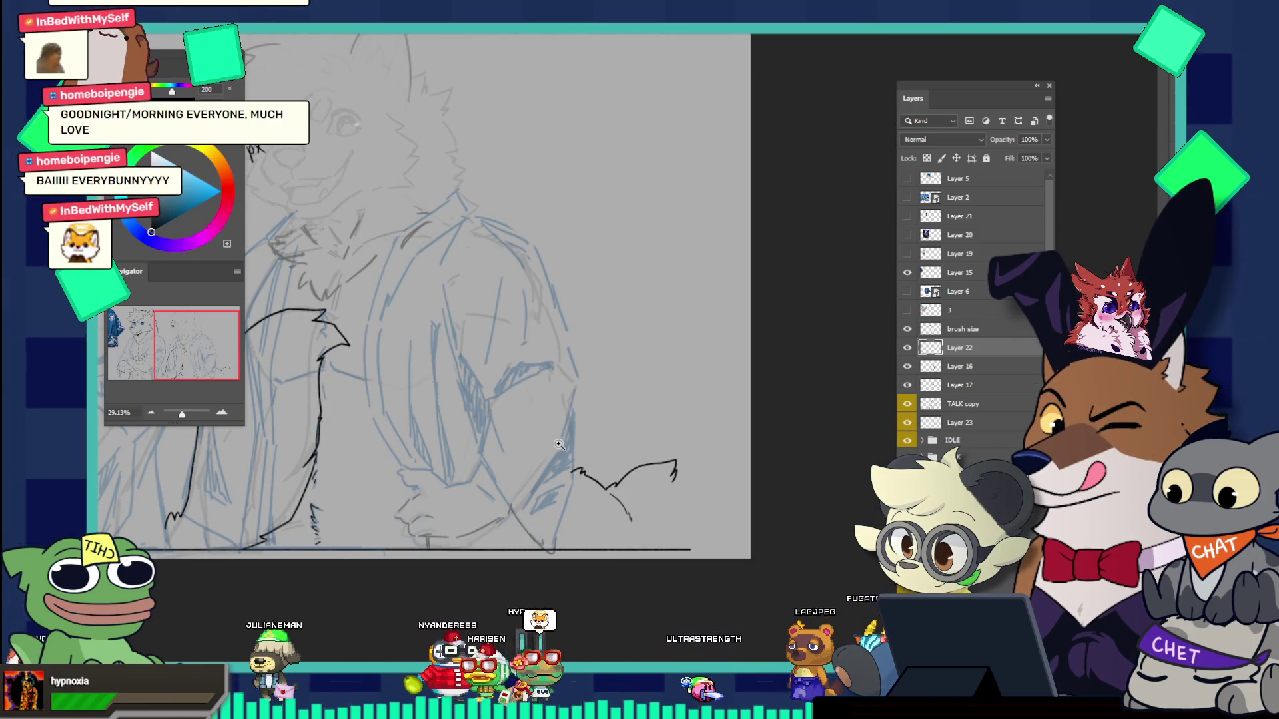
Step: Trace the small tail's outline from the pointed tip down a jagged edge and along the bottom
click(559, 444)
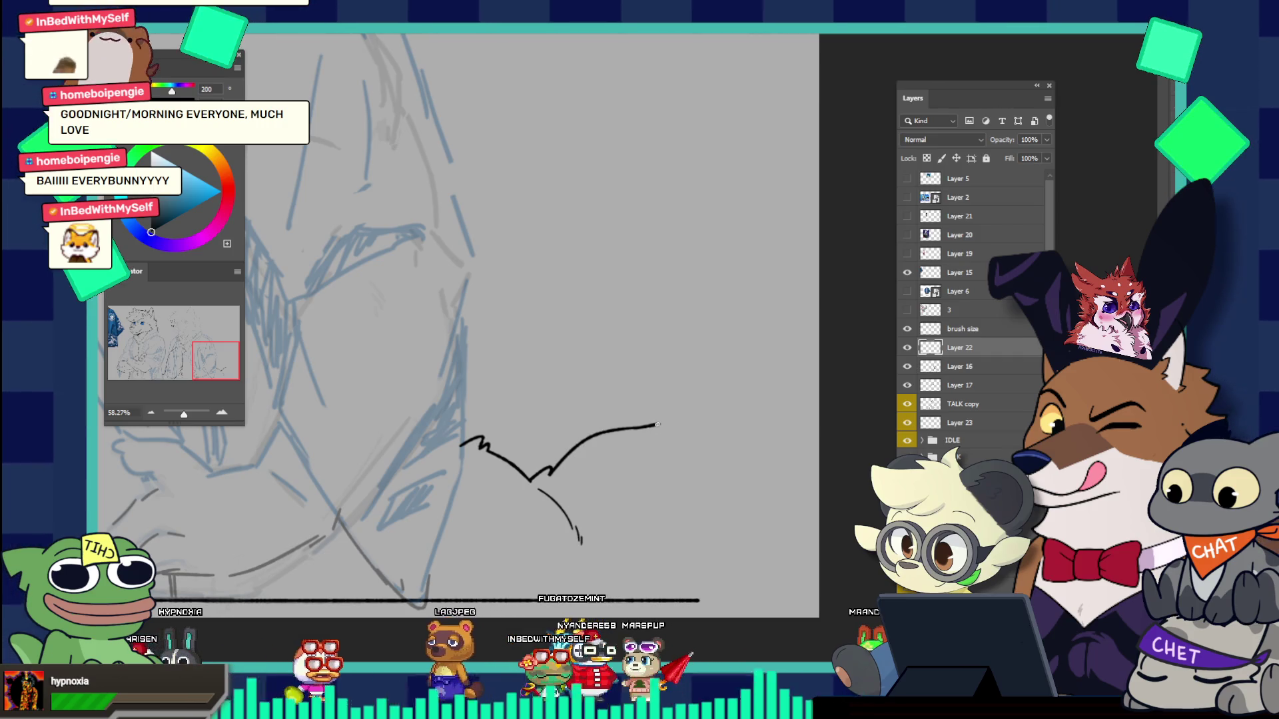
key(ctrl+z)
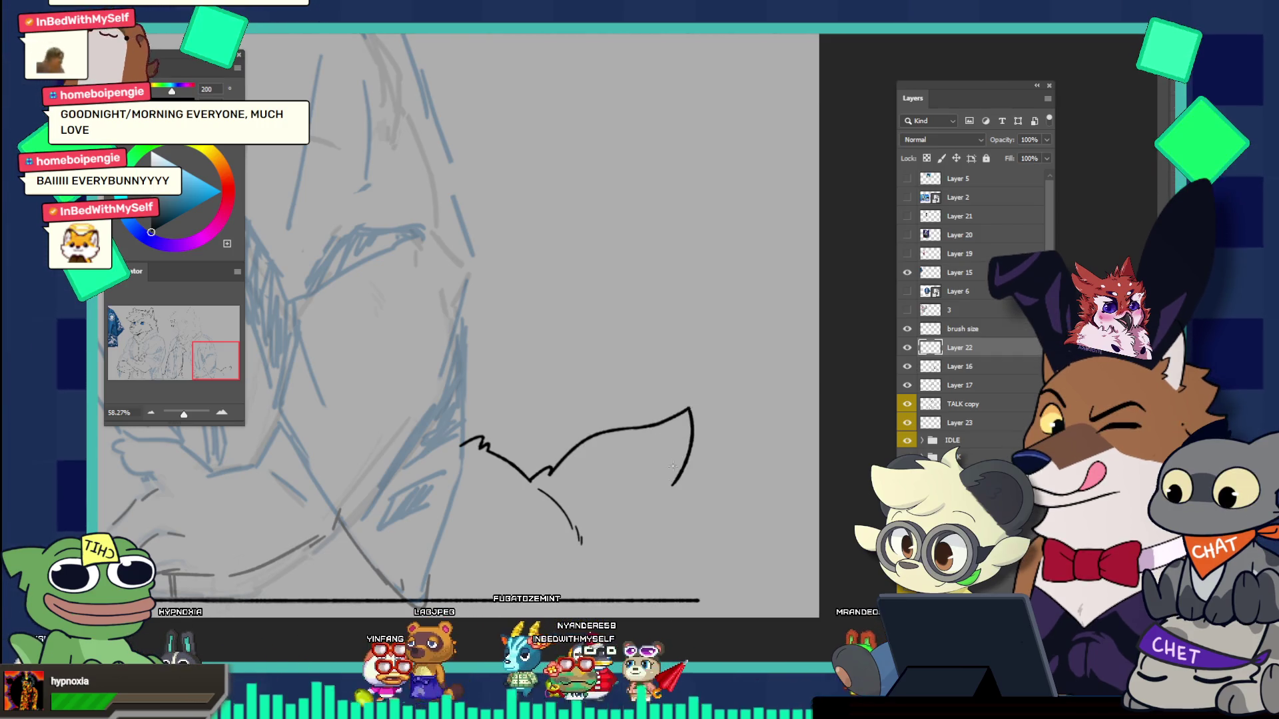
drag(690, 409, 679, 506)
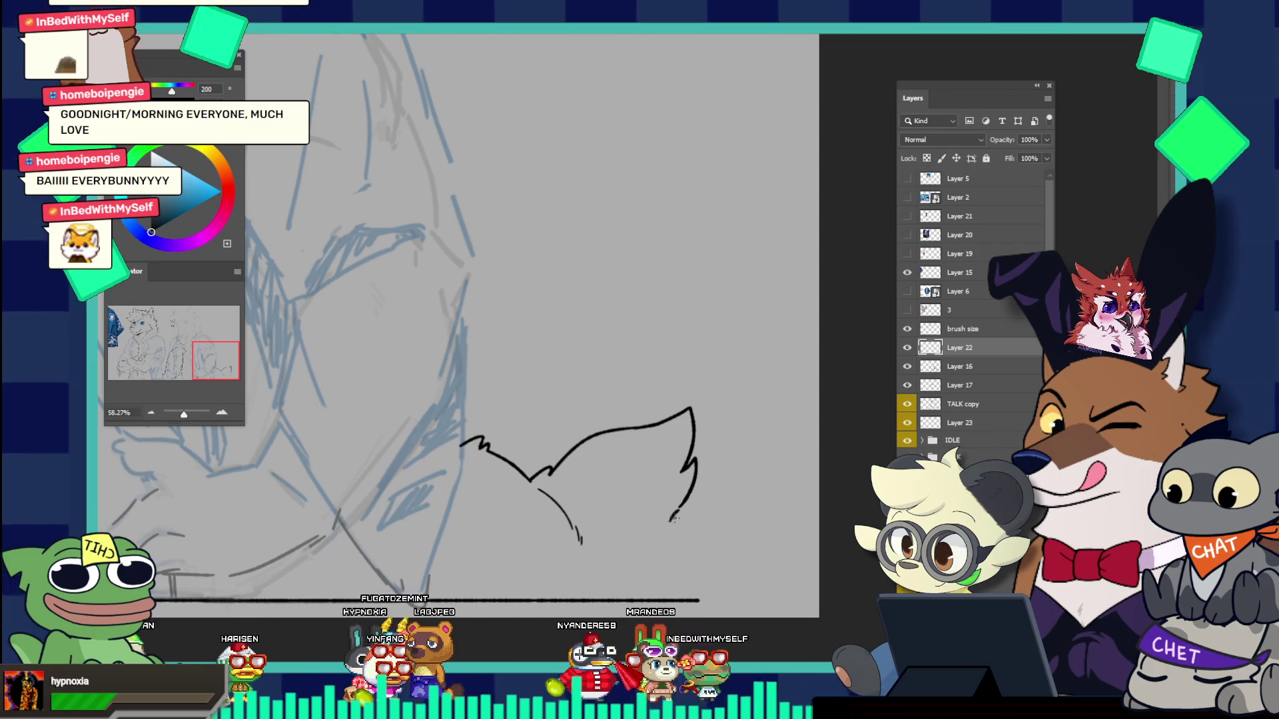
drag(682, 504, 640, 516)
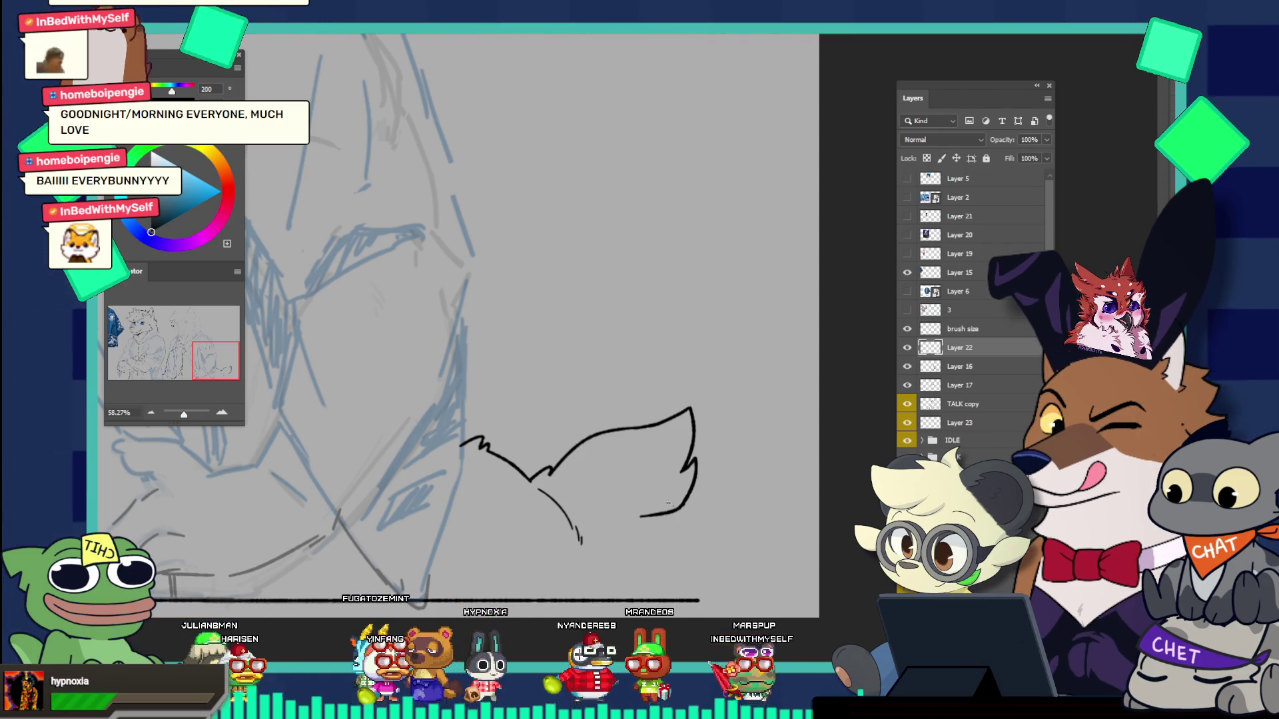
key(ctrl+z)
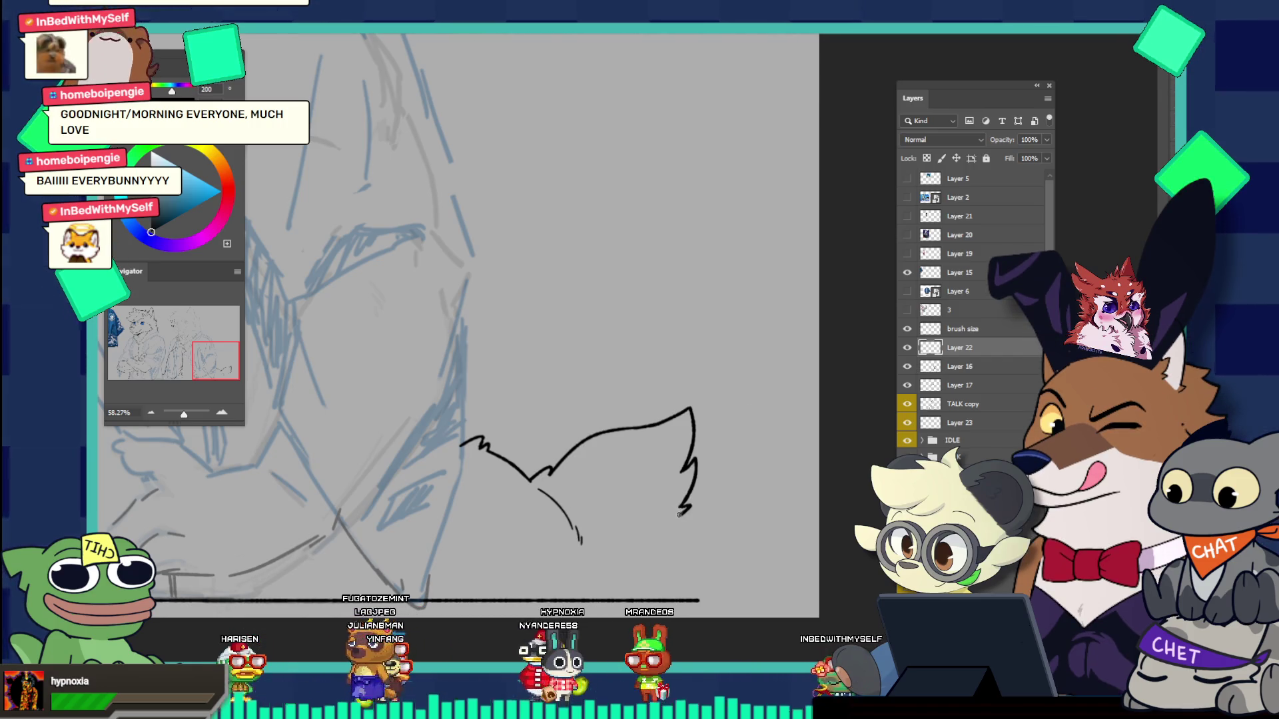
drag(679, 509, 691, 514)
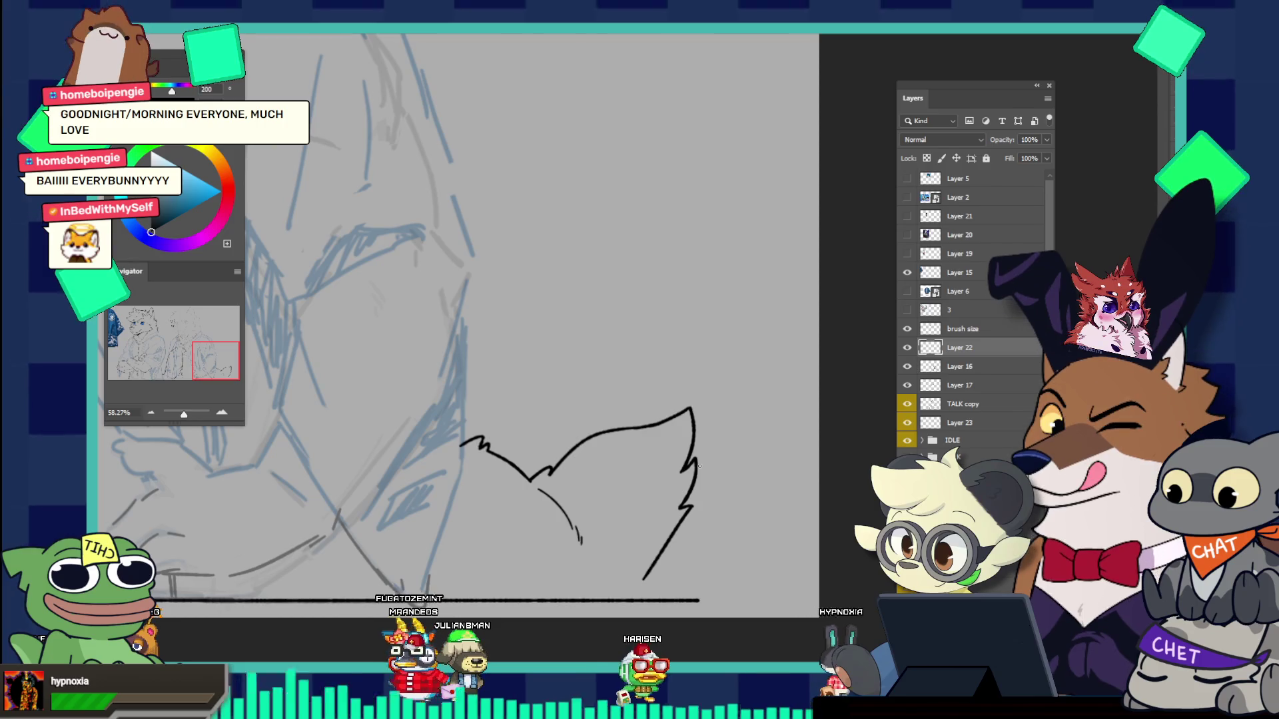
key(ctrl+z)
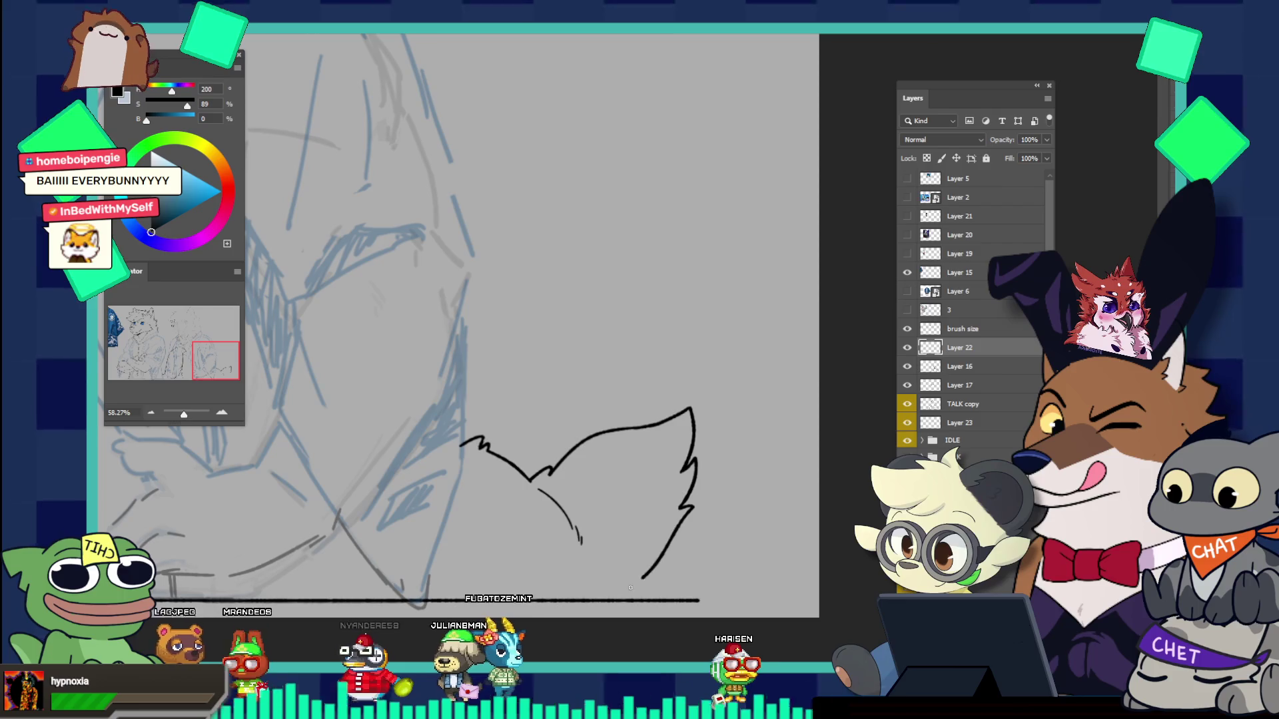
drag(637, 583, 626, 589)
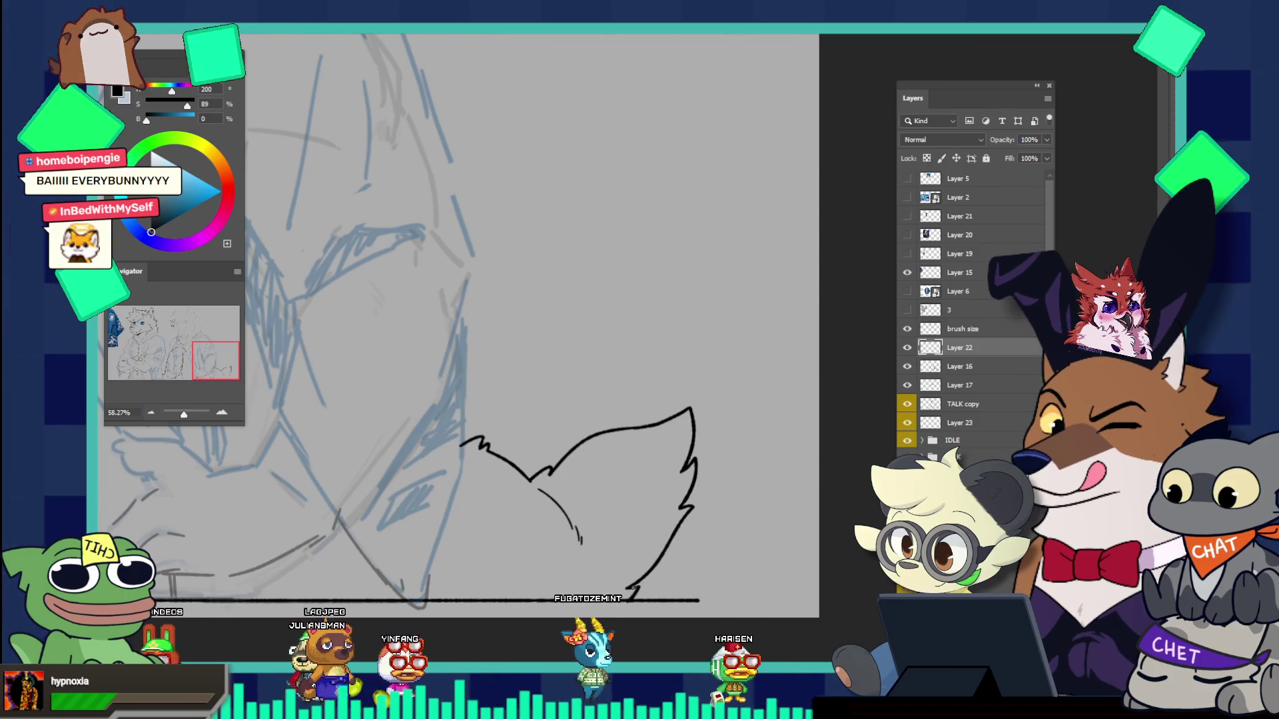
drag(713, 539, 628, 475)
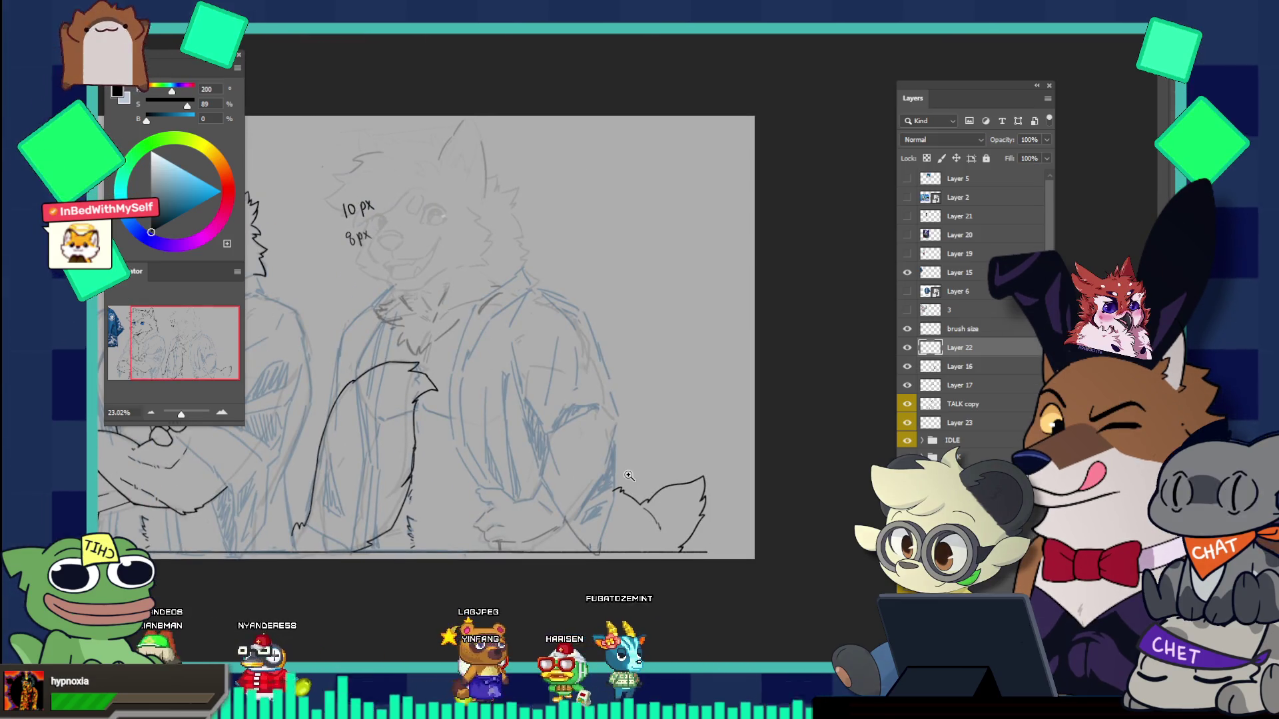
Step: Cut the small tail out with a rectangular selection onto its own new Layer 27
drag(729, 527, 750, 530)
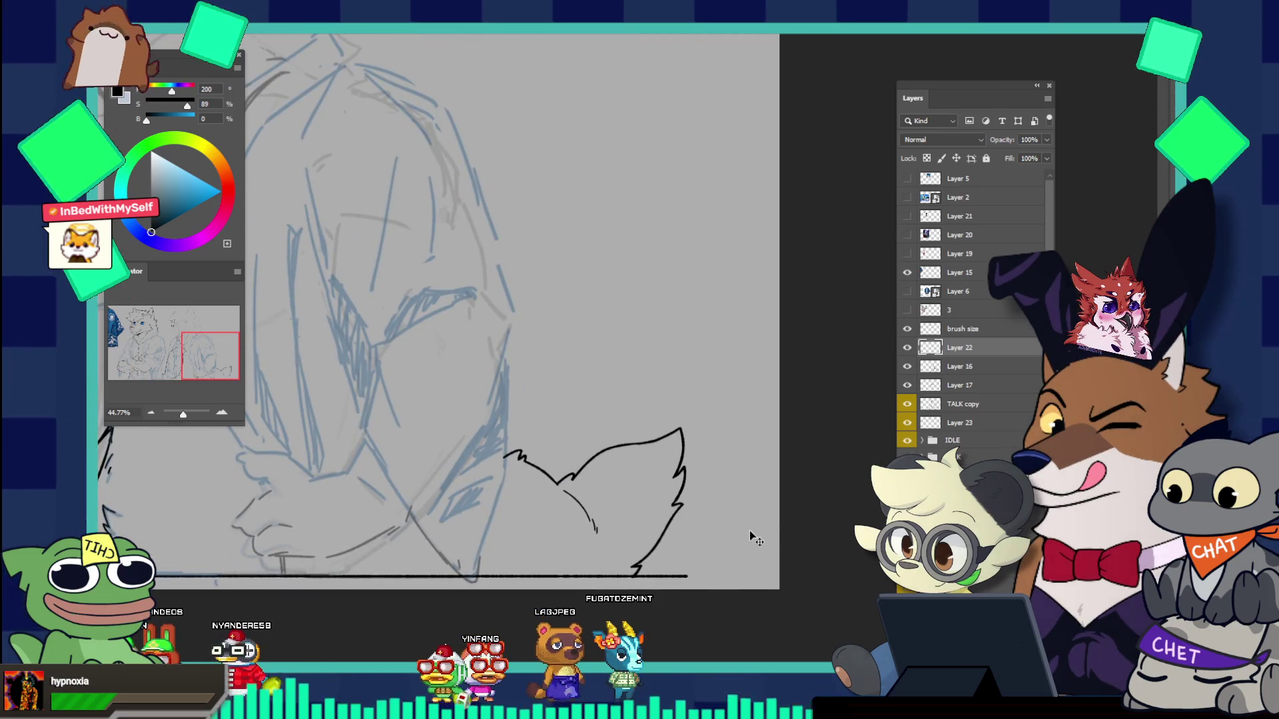
key(ctrl+t)
key(Return)
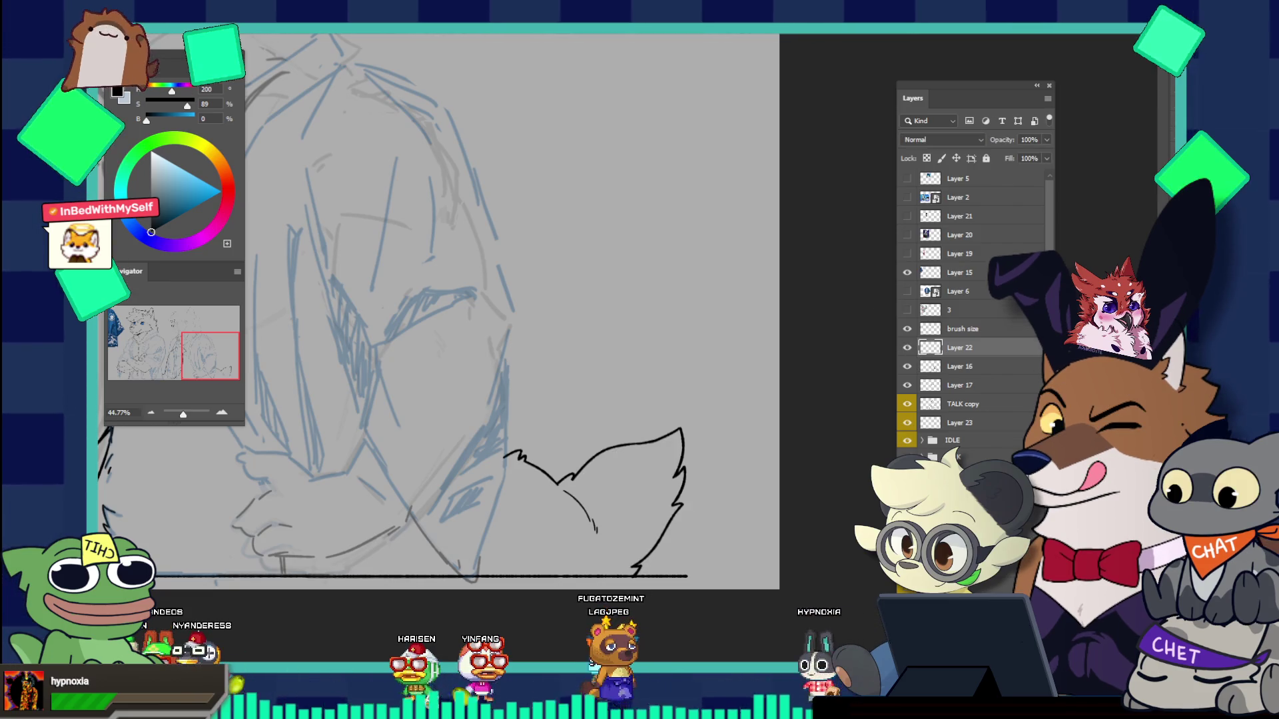
key(m)
mouse_move(443, 385)
mouse_down()
mouse_move(585, 542)
mouse_move(729, 544)
mouse_up()
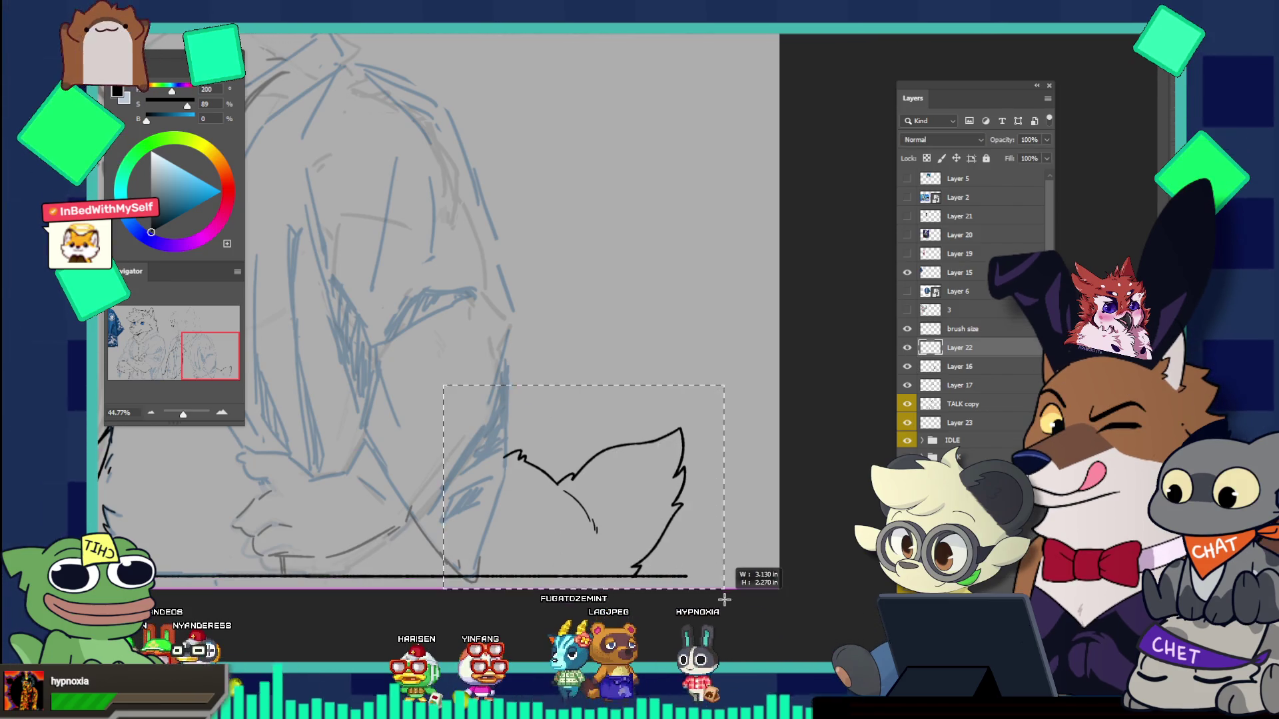
key(Delete)
key(ctrl+v)
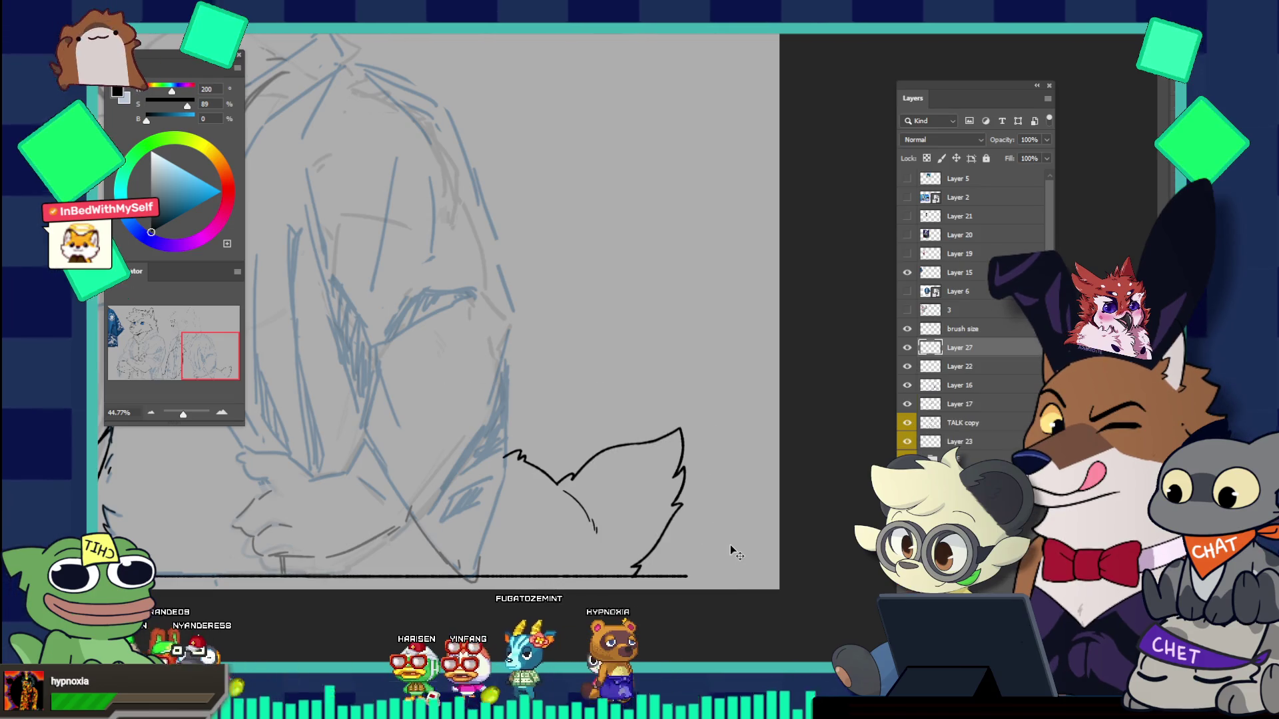
Step: Raise the tail about 31 px with Free Transform
key(ctrl+t)
drag(667, 458, 672, 458)
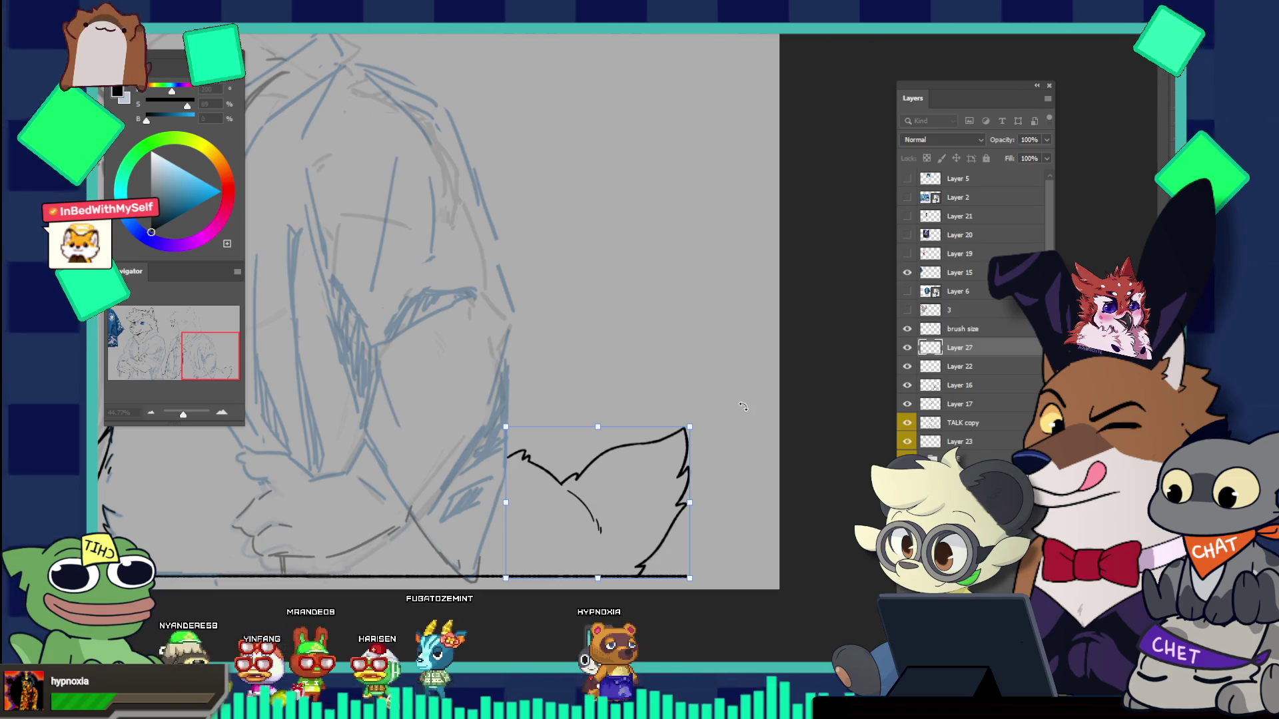
drag(654, 472, 654, 444)
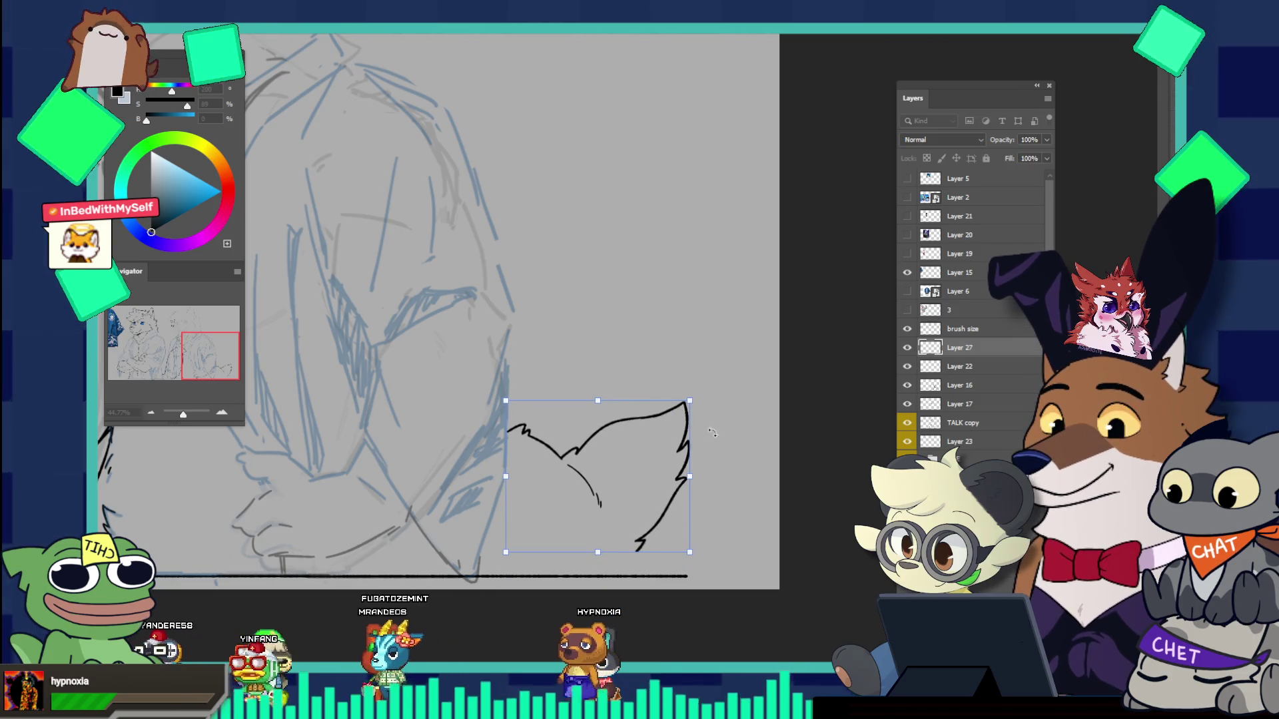
key(Return)
drag(755, 474, 679, 393)
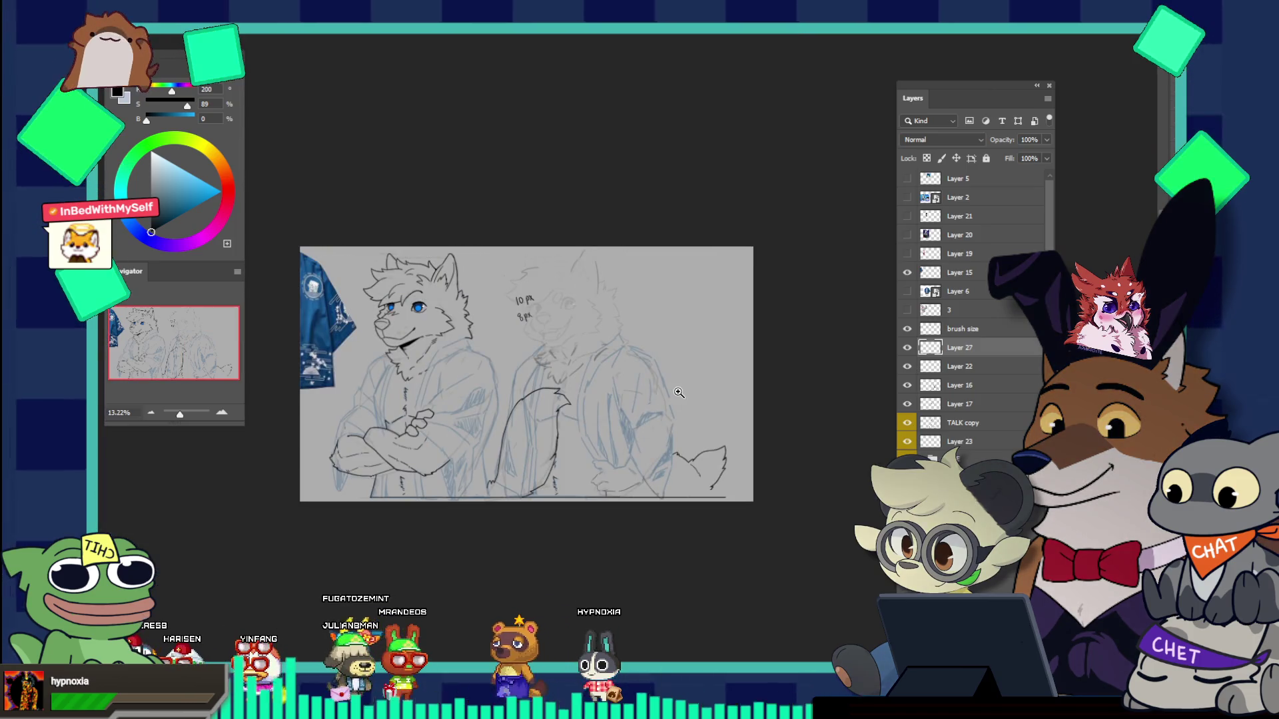
drag(676, 449, 669, 458)
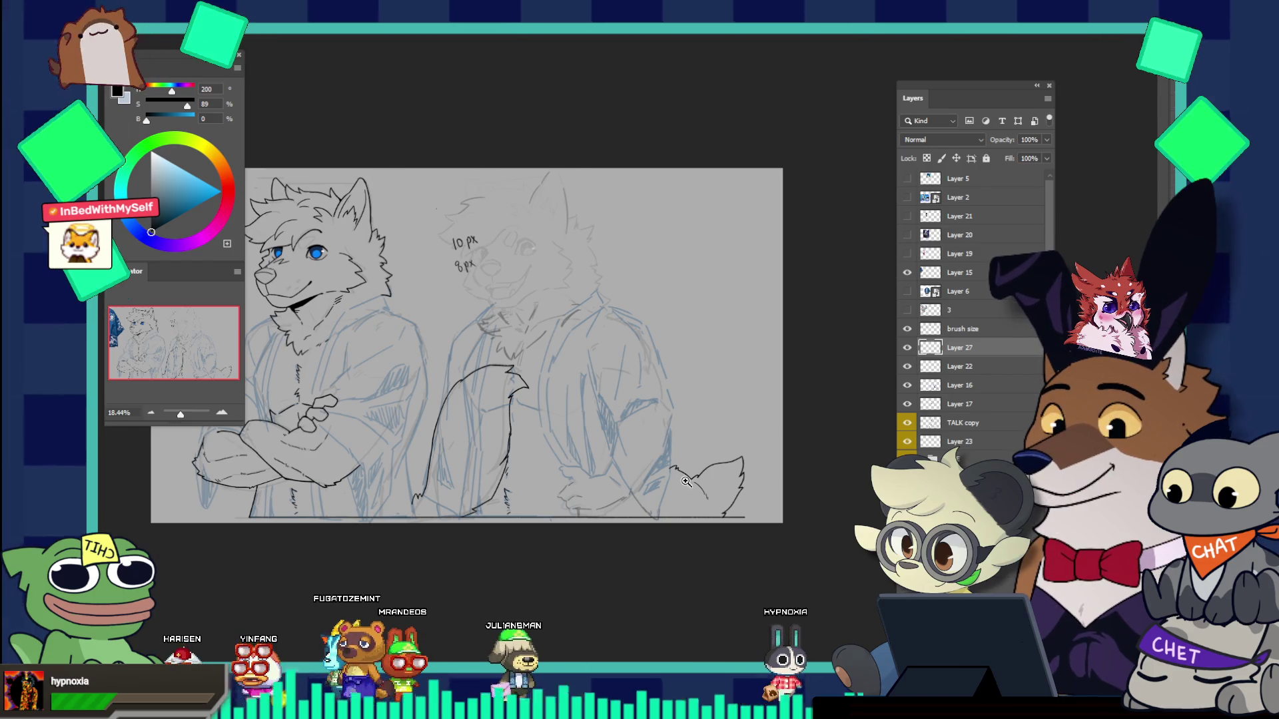
drag(496, 486, 516, 425)
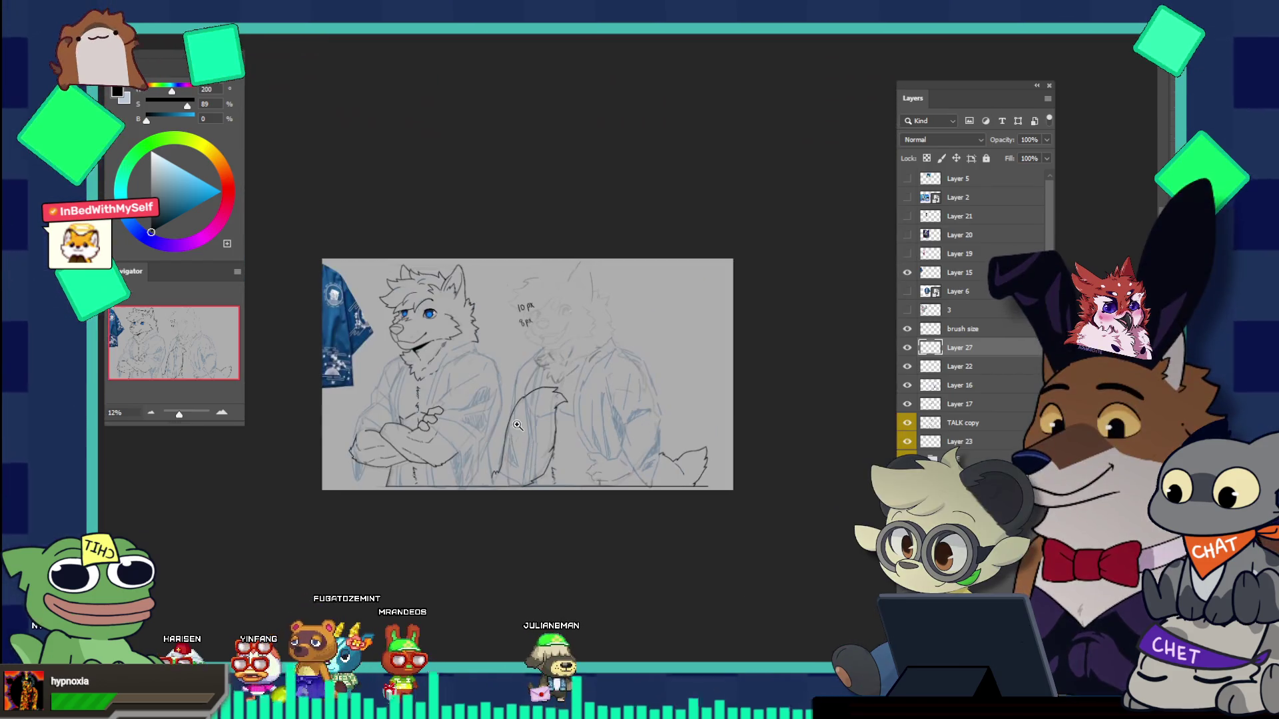
drag(651, 438, 496, 489)
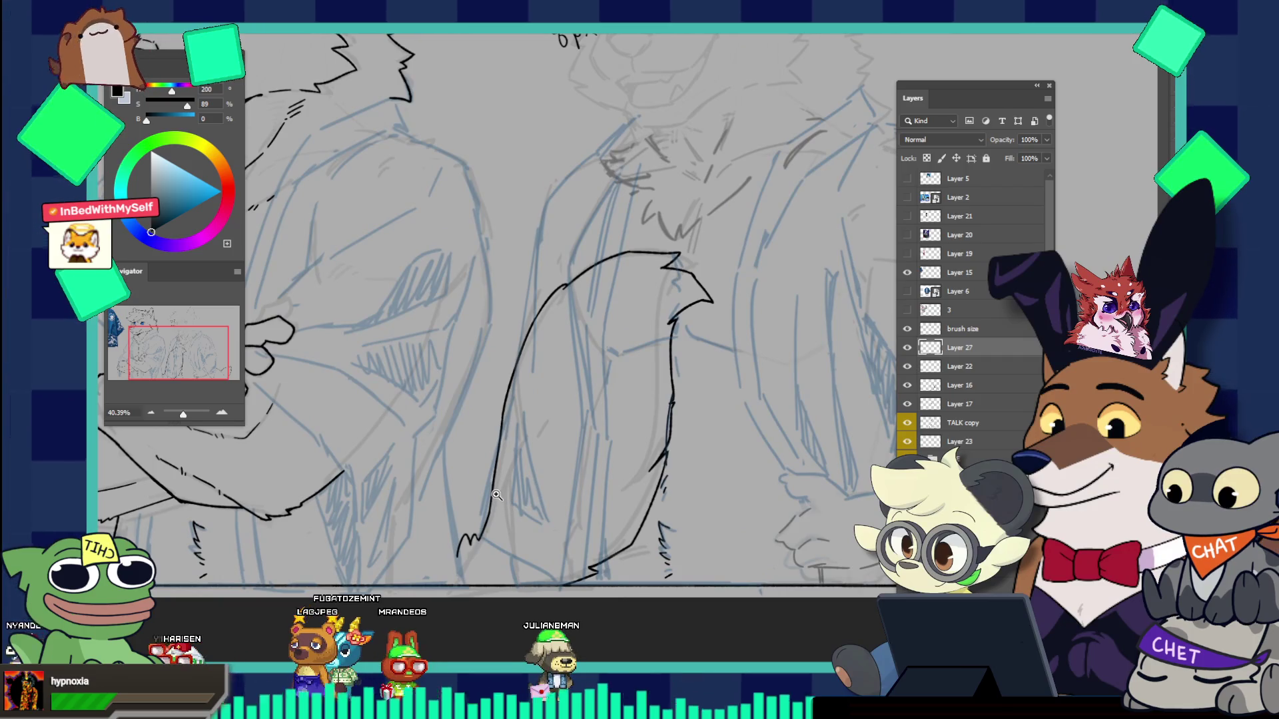
drag(512, 436, 479, 440)
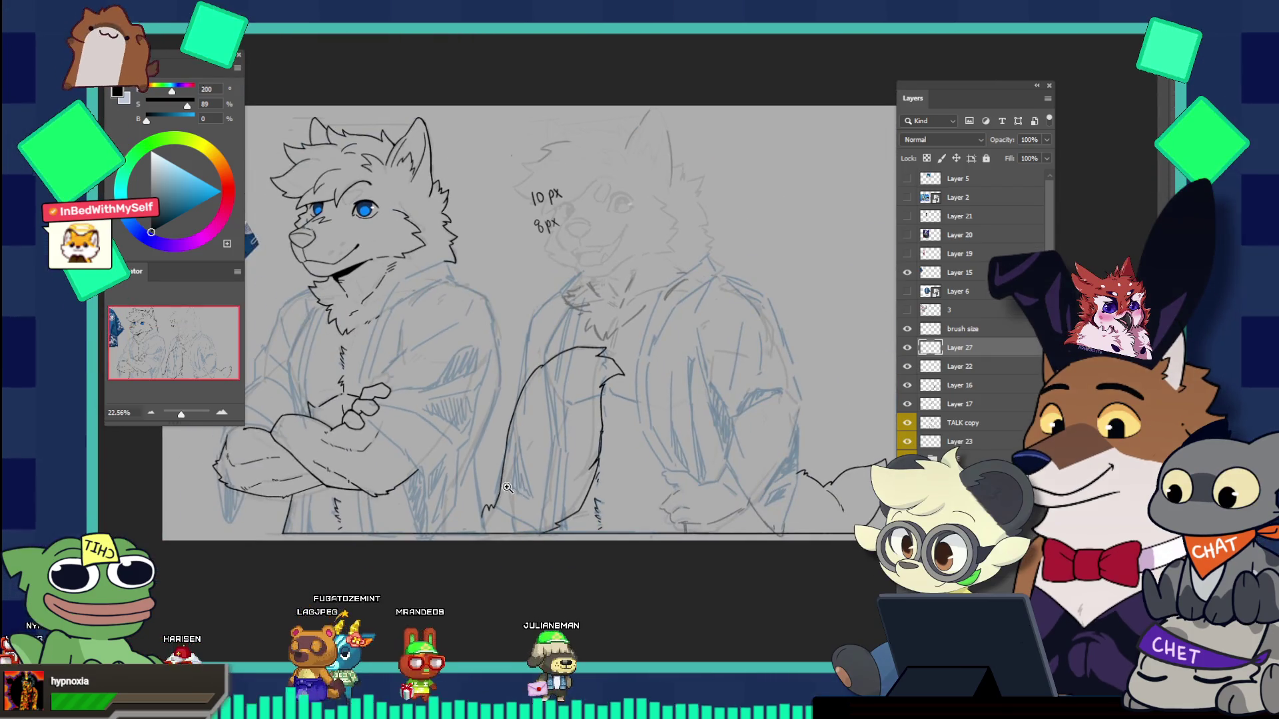
drag(592, 462, 609, 461)
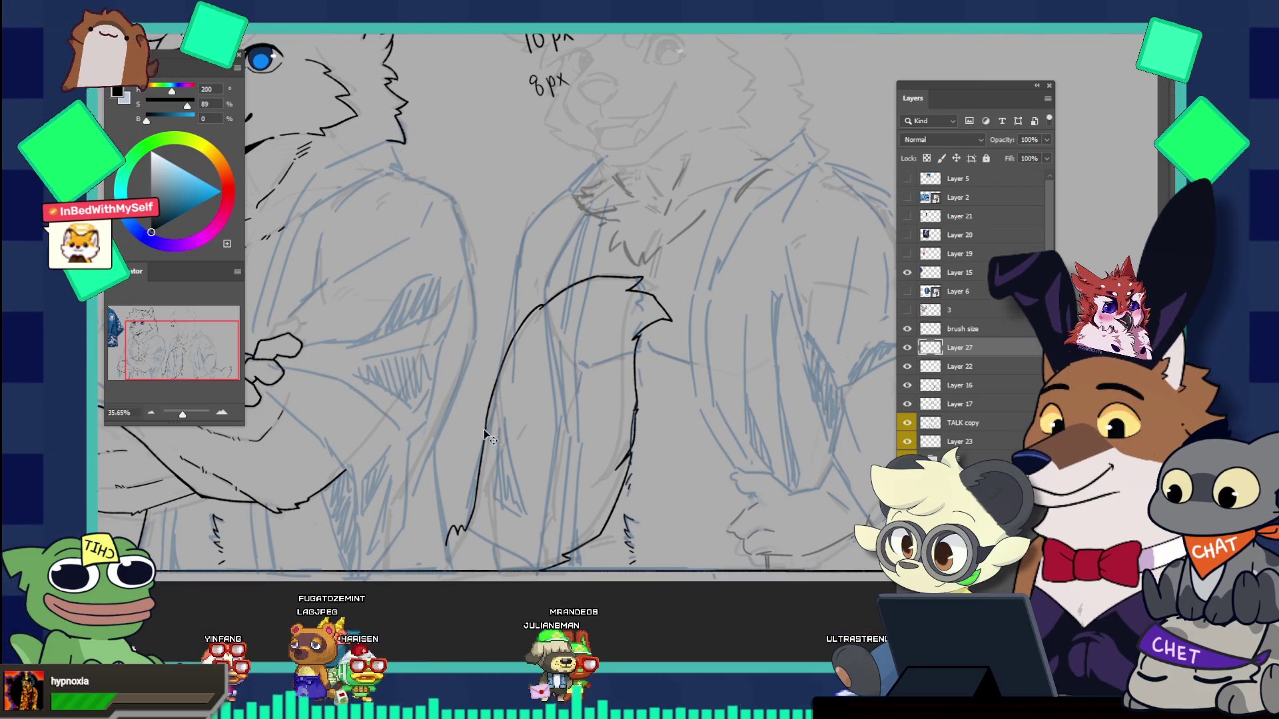
drag(486, 431, 490, 445)
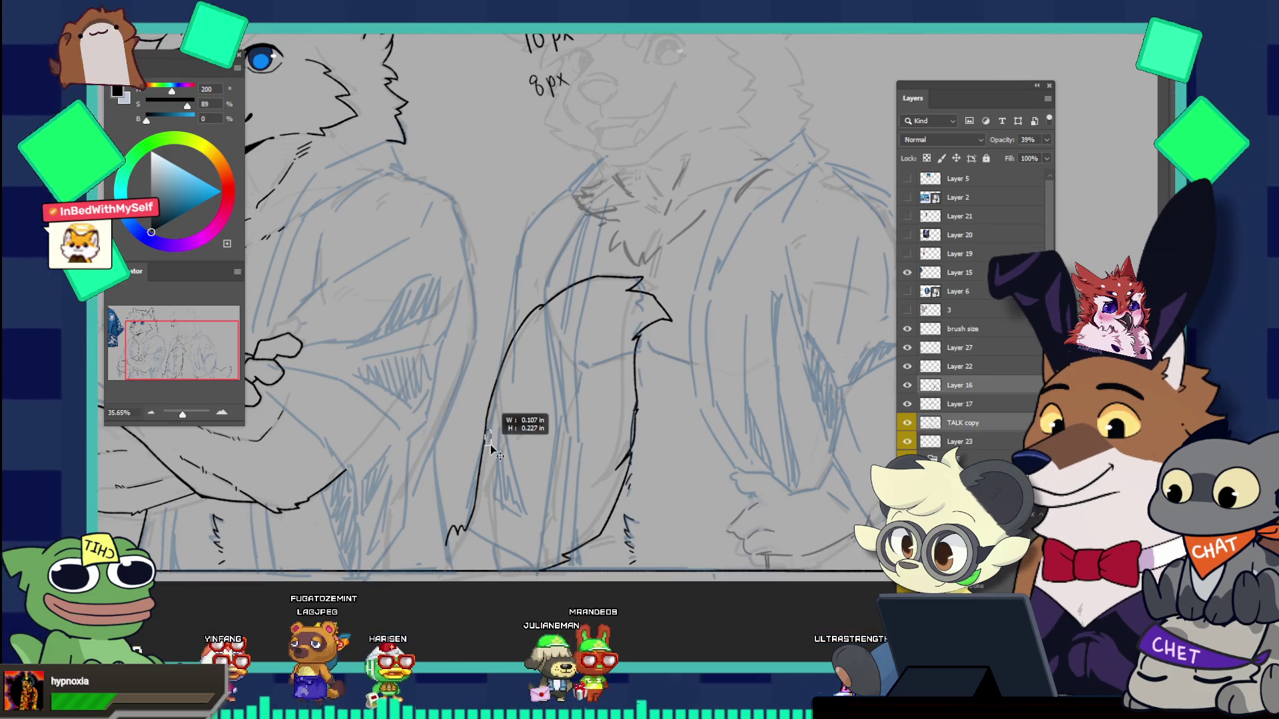
click(906, 386)
click(906, 385)
click(957, 420)
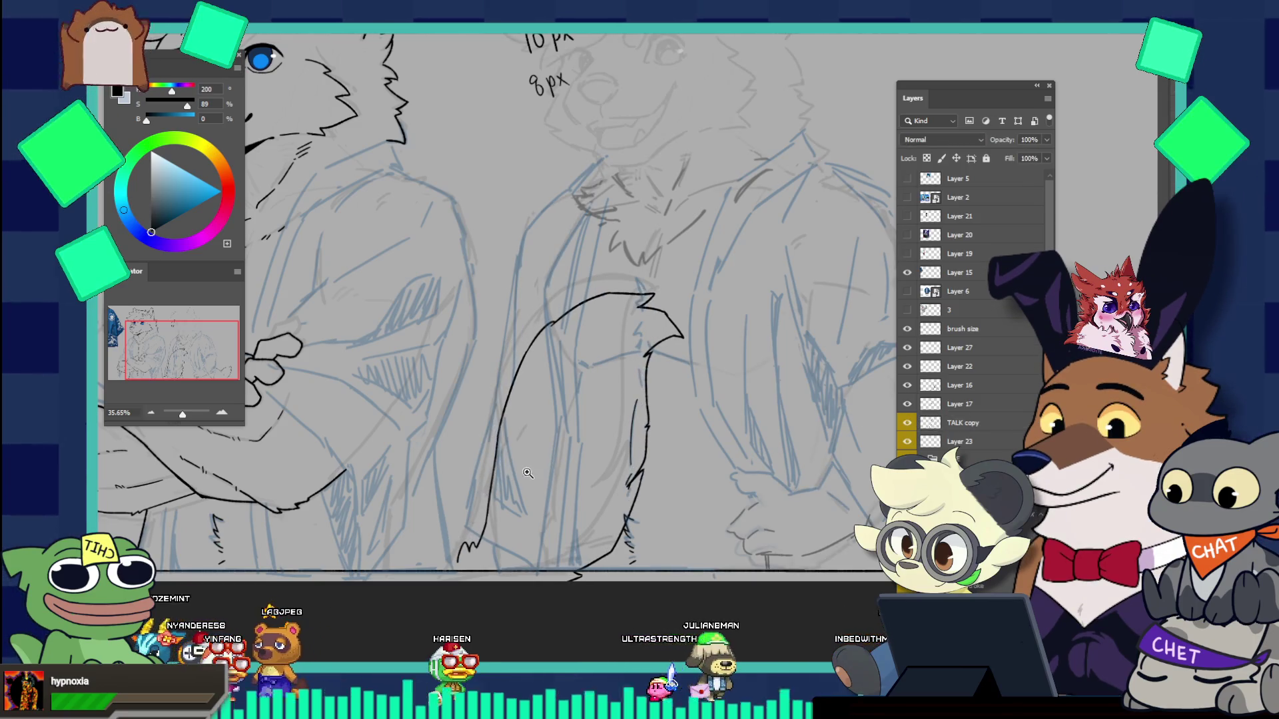
ctrl+click(493, 490)
ctrl+click(508, 495)
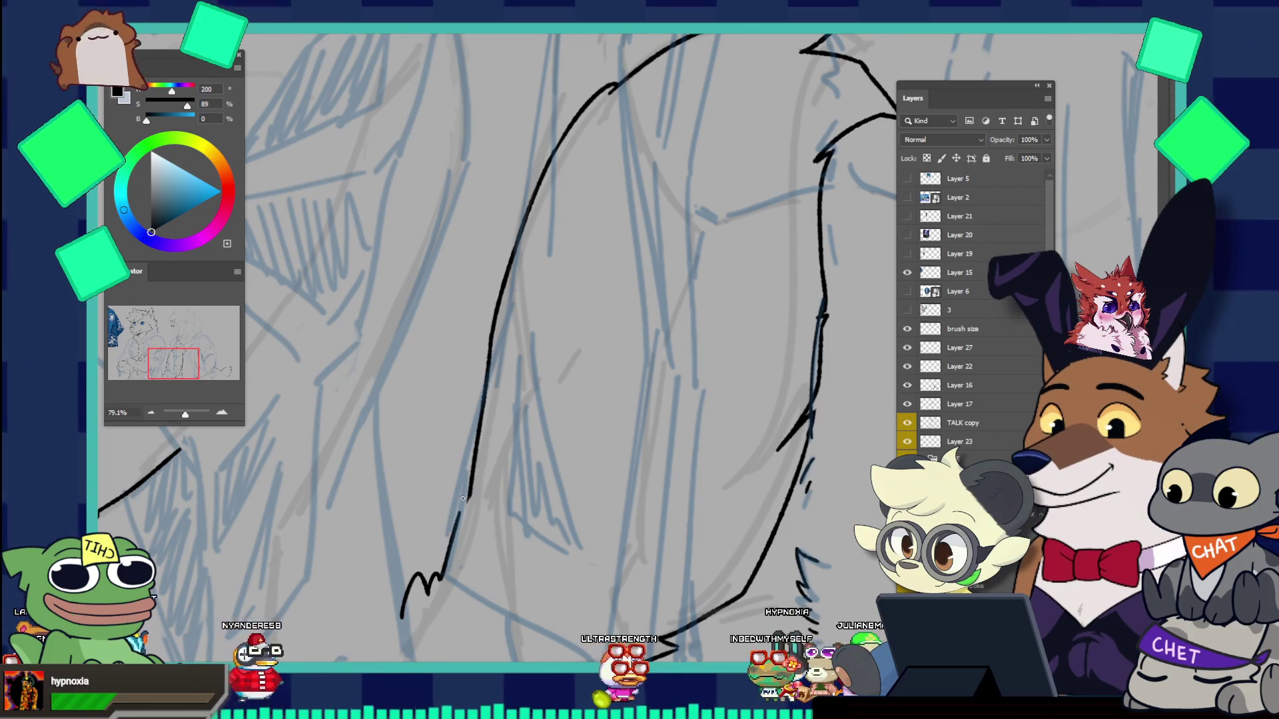
Step: Join the loose squiggle to the tail's right outline and add a fur curve sweeping down inside the tail
drag(442, 574, 471, 490)
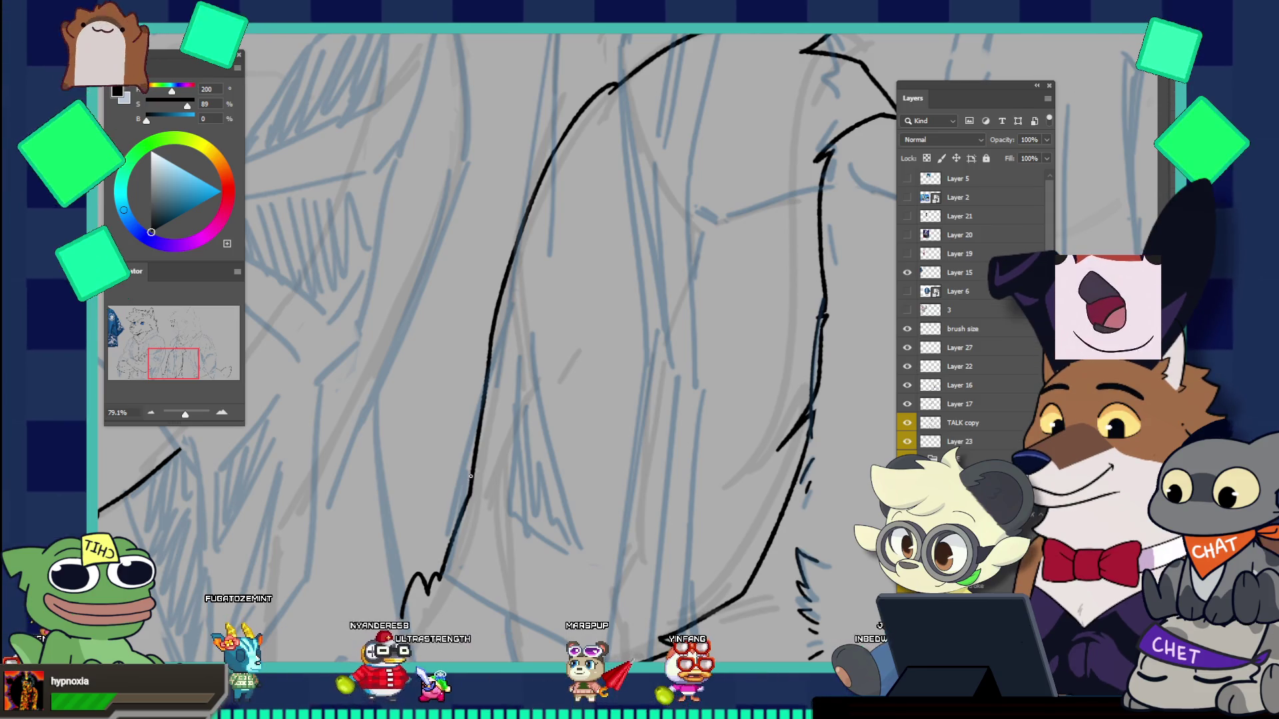
drag(470, 490, 513, 455)
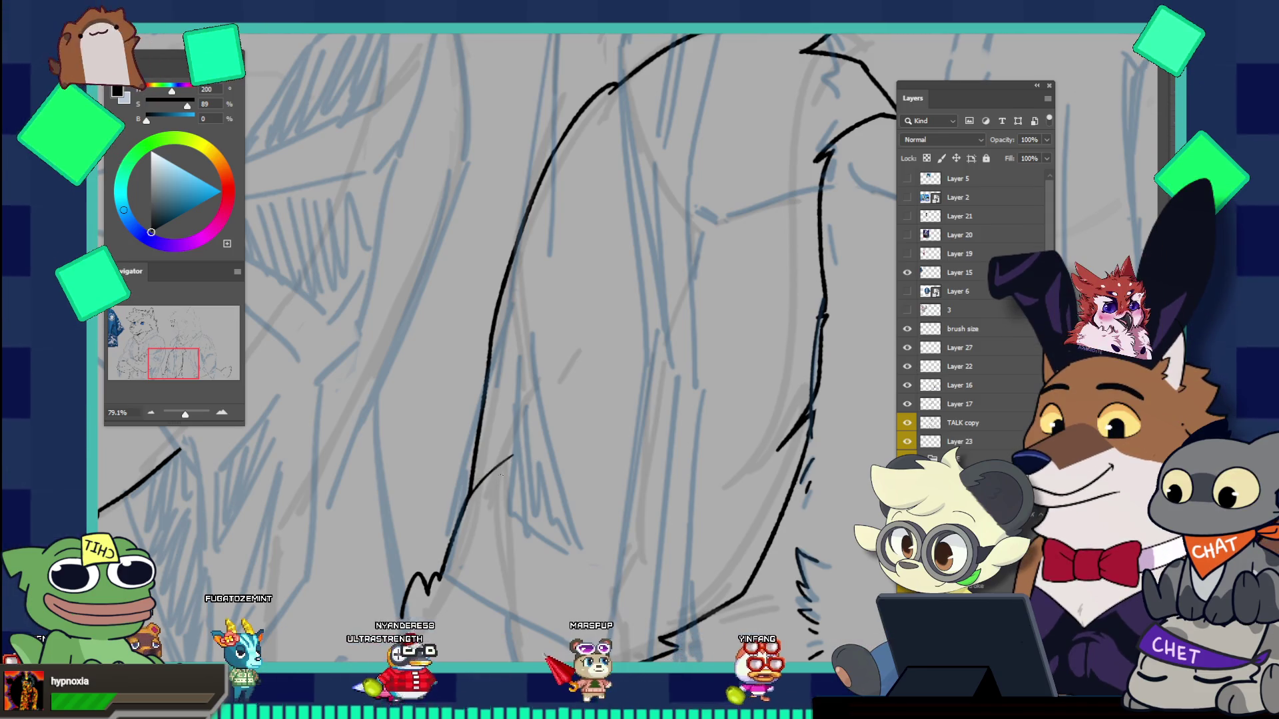
key(ctrl+z)
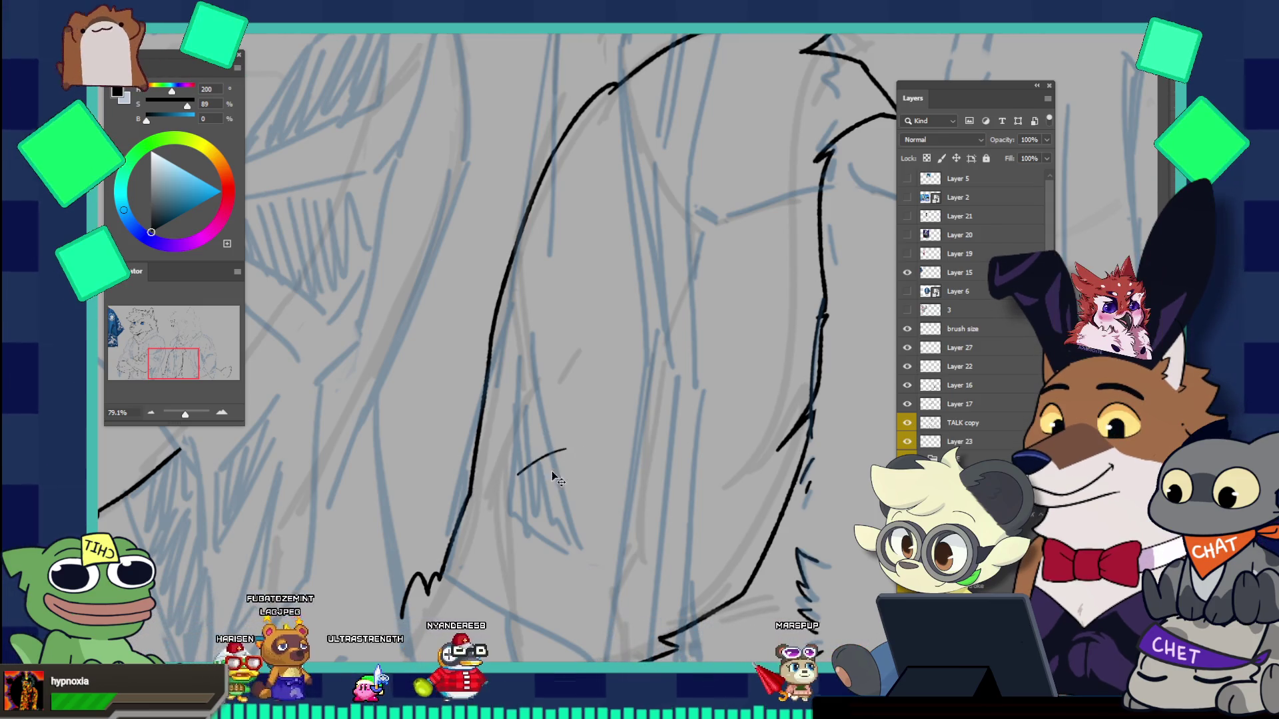
drag(498, 474, 614, 484)
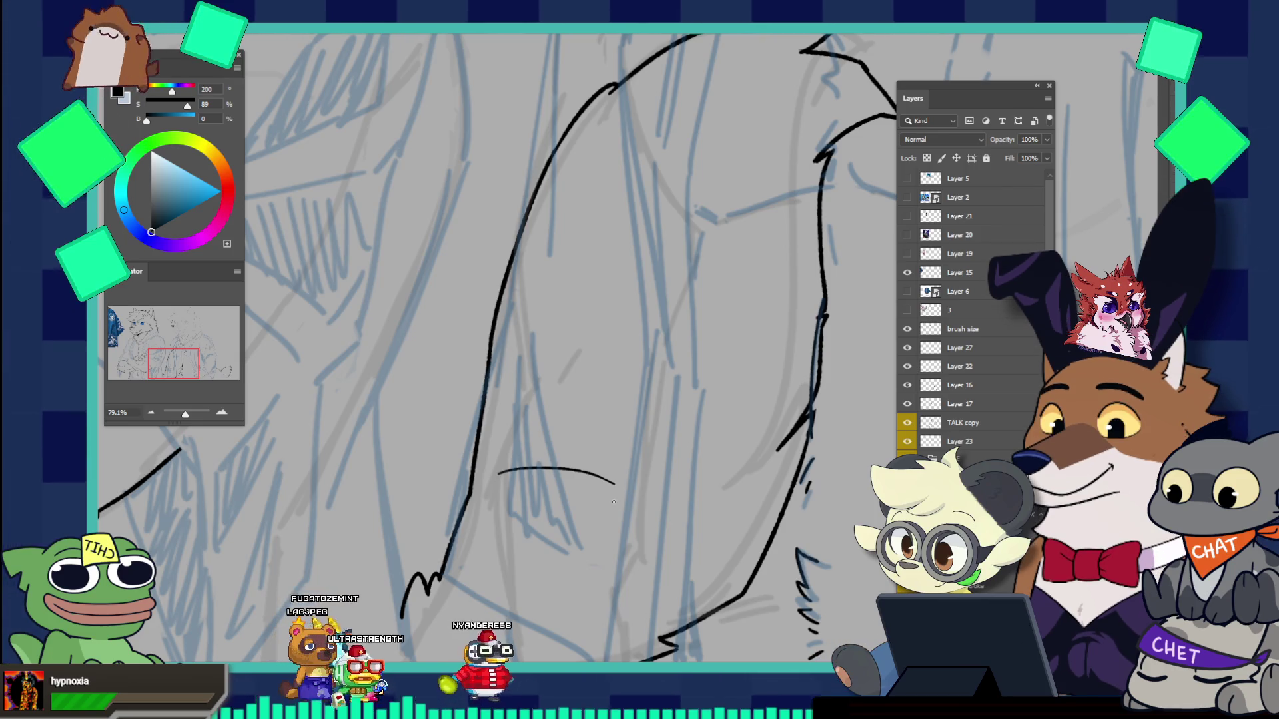
key(ctrl+z)
drag(503, 475, 618, 476)
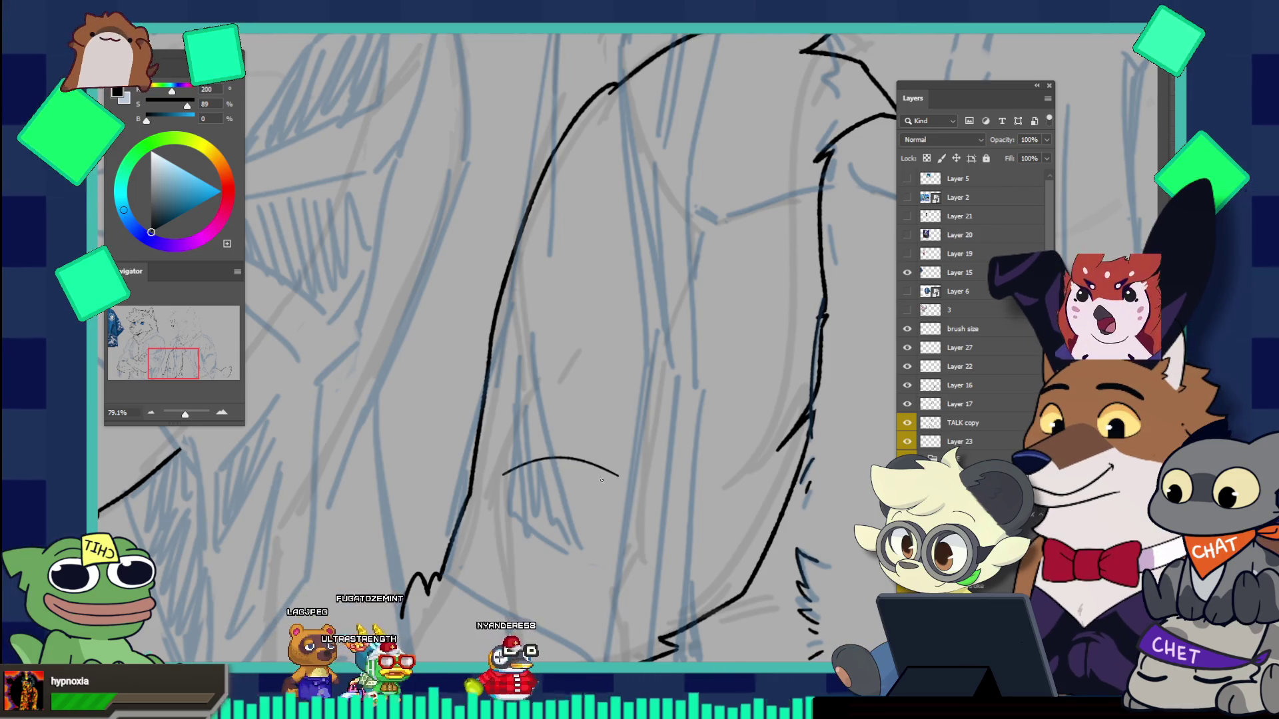
key(ctrl+z)
mouse_move(516, 474)
mouse_down()
mouse_move(629, 514)
mouse_move(649, 537)
mouse_up()
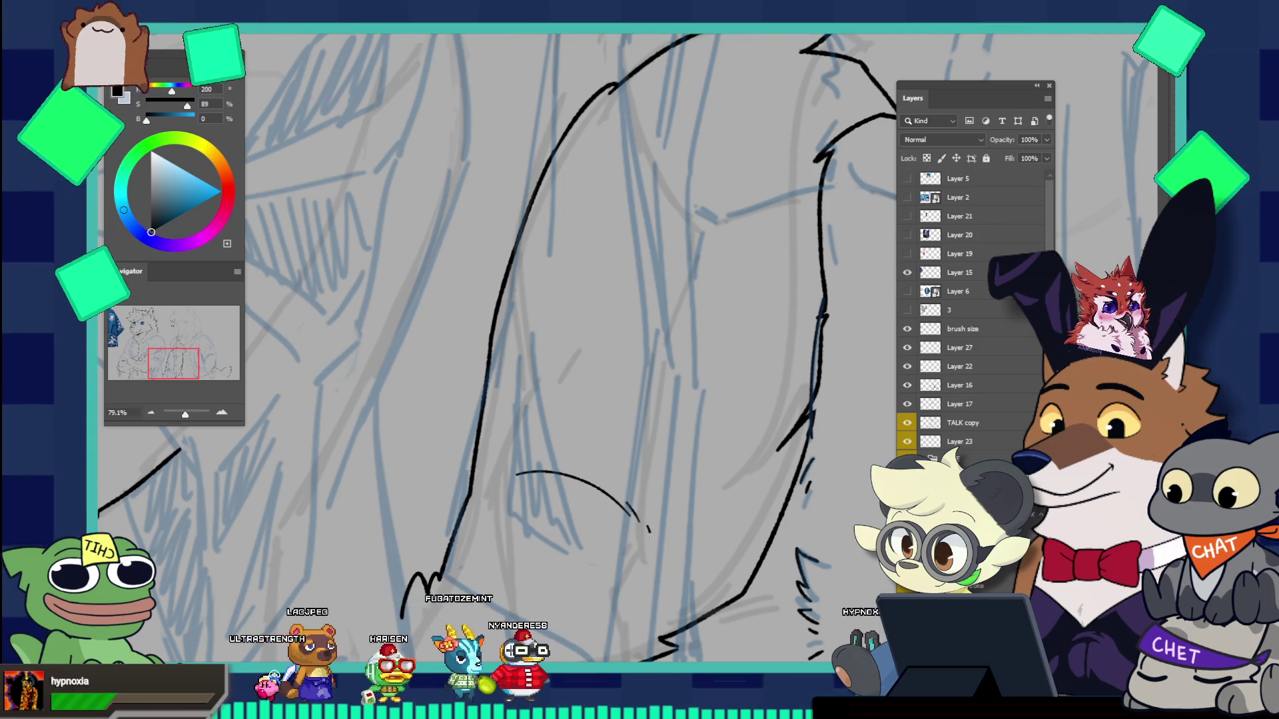
key(ctrl+0)
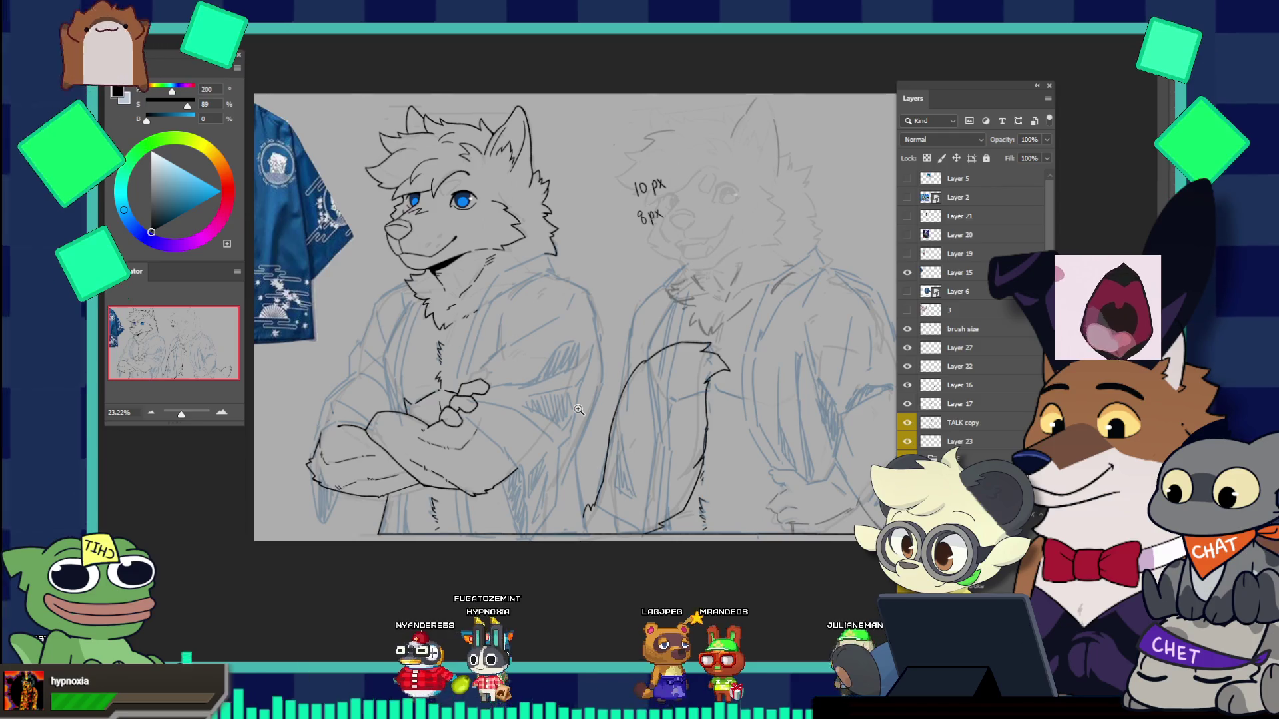
Step: Redraw the middle tail's left outline down to the ground line and add a short fur stroke near its base
drag(634, 493, 670, 489)
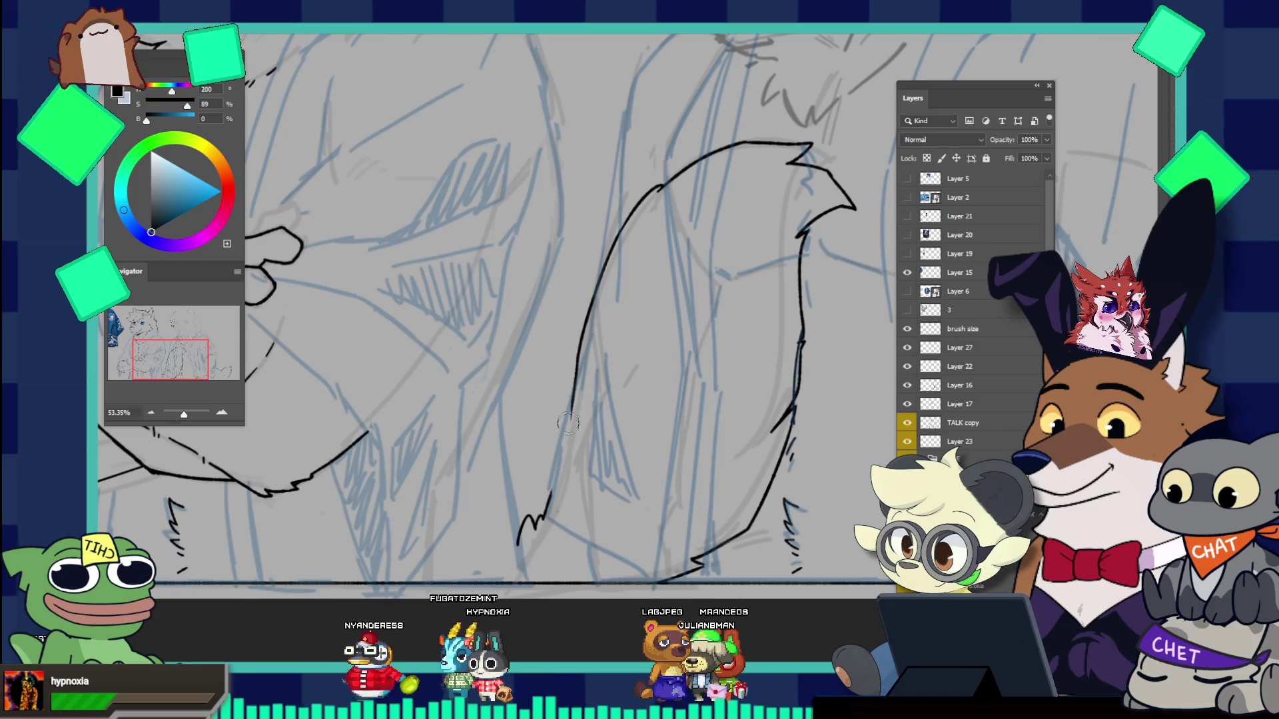
drag(558, 447, 571, 346)
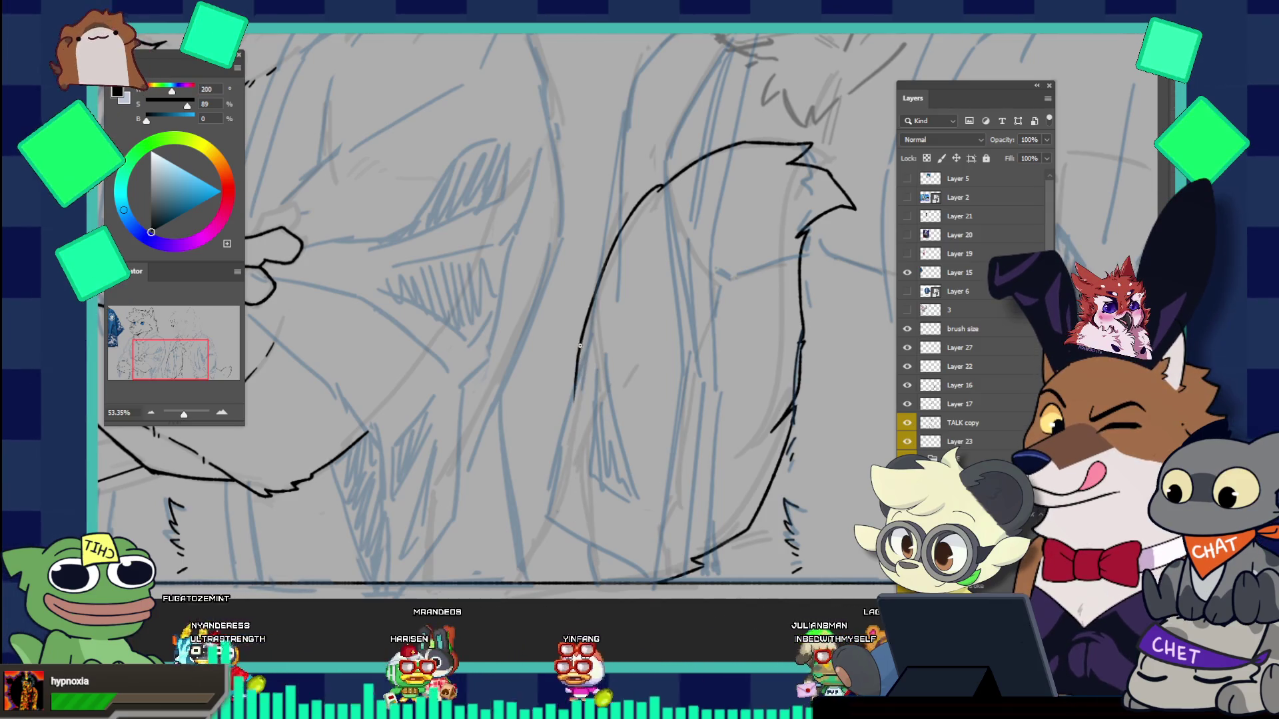
drag(578, 353, 556, 517)
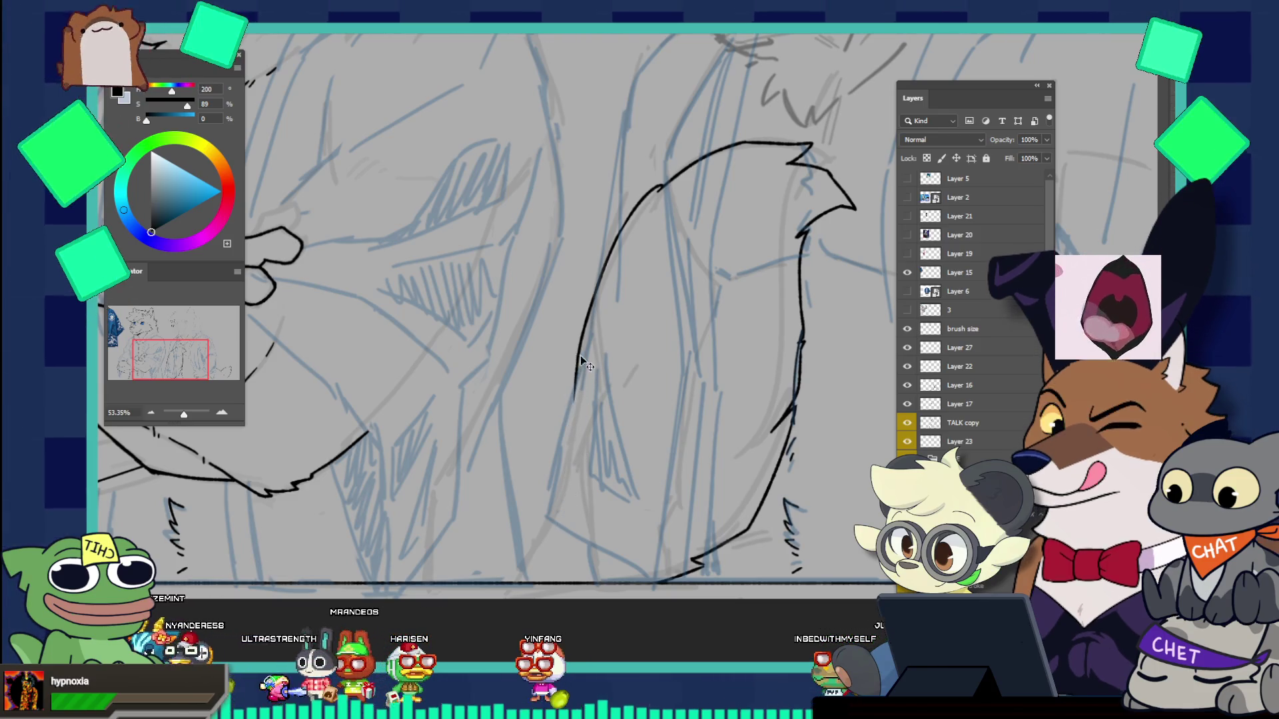
drag(575, 398, 557, 516)
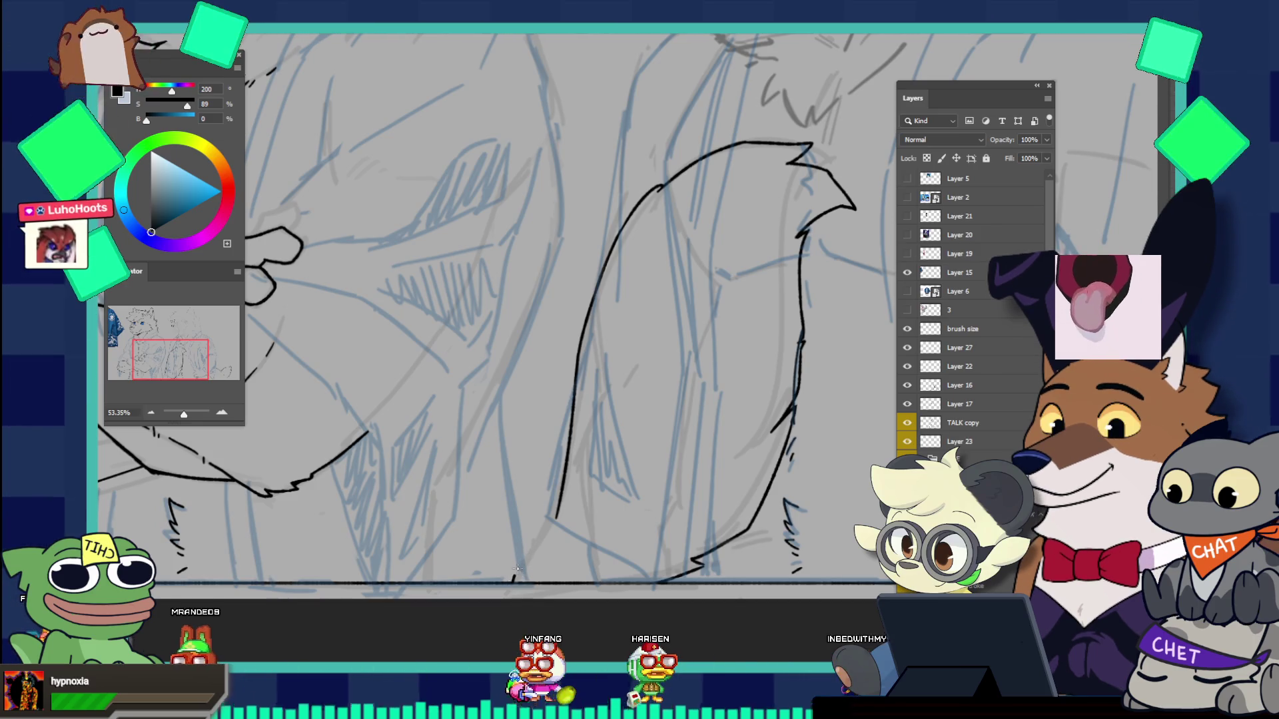
drag(511, 580, 527, 553)
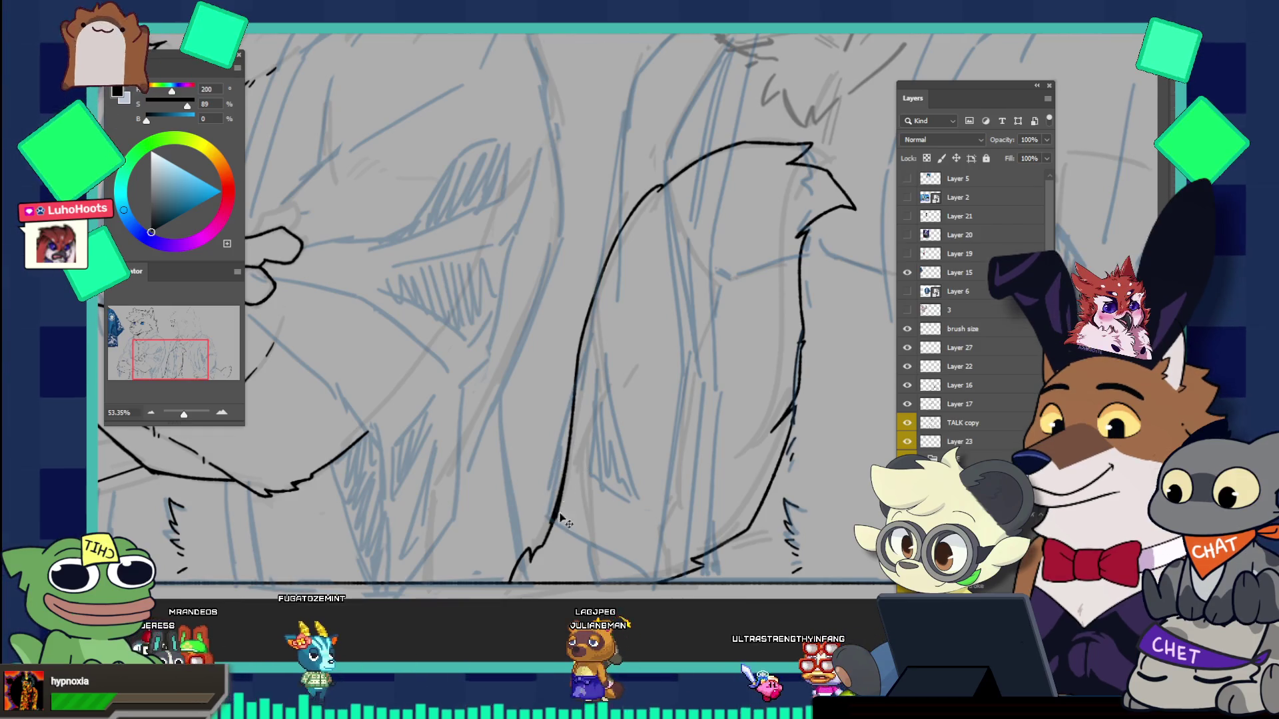
Step: Inspect the inked tail up close, then zoom in on the small lower-right tail
scroll(550, 337, down, 5)
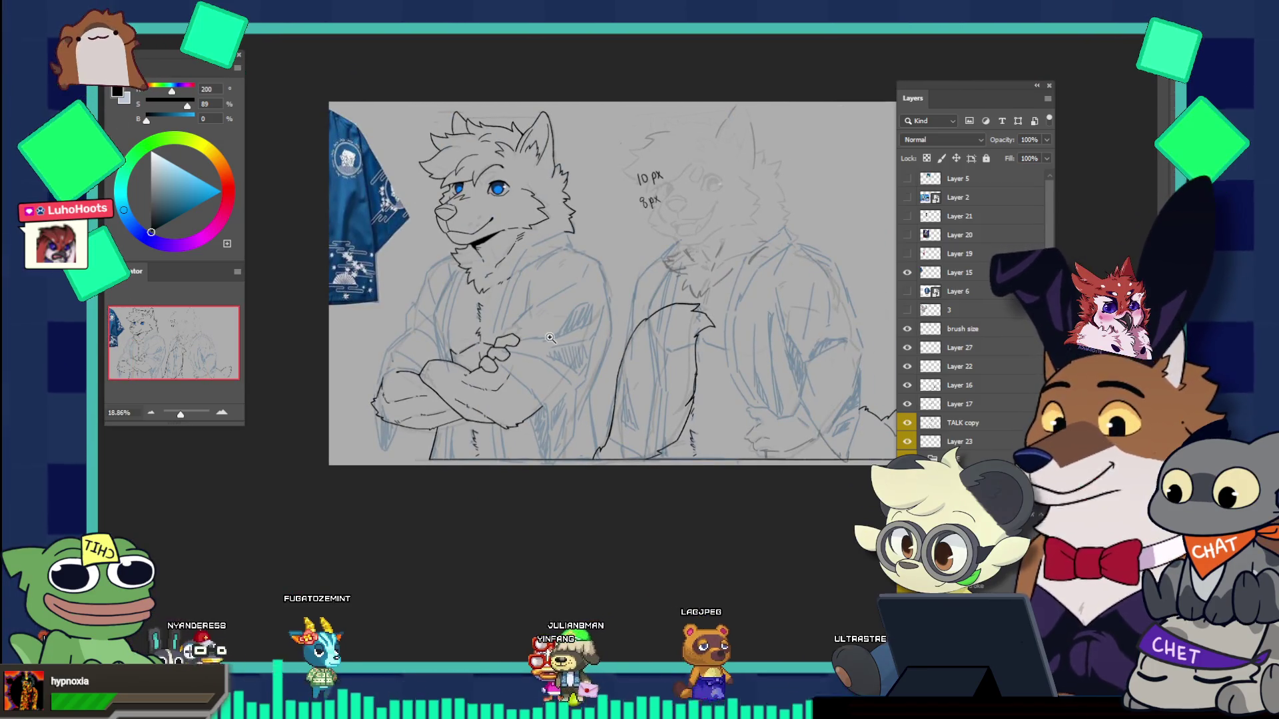
scroll(618, 450, up, 7)
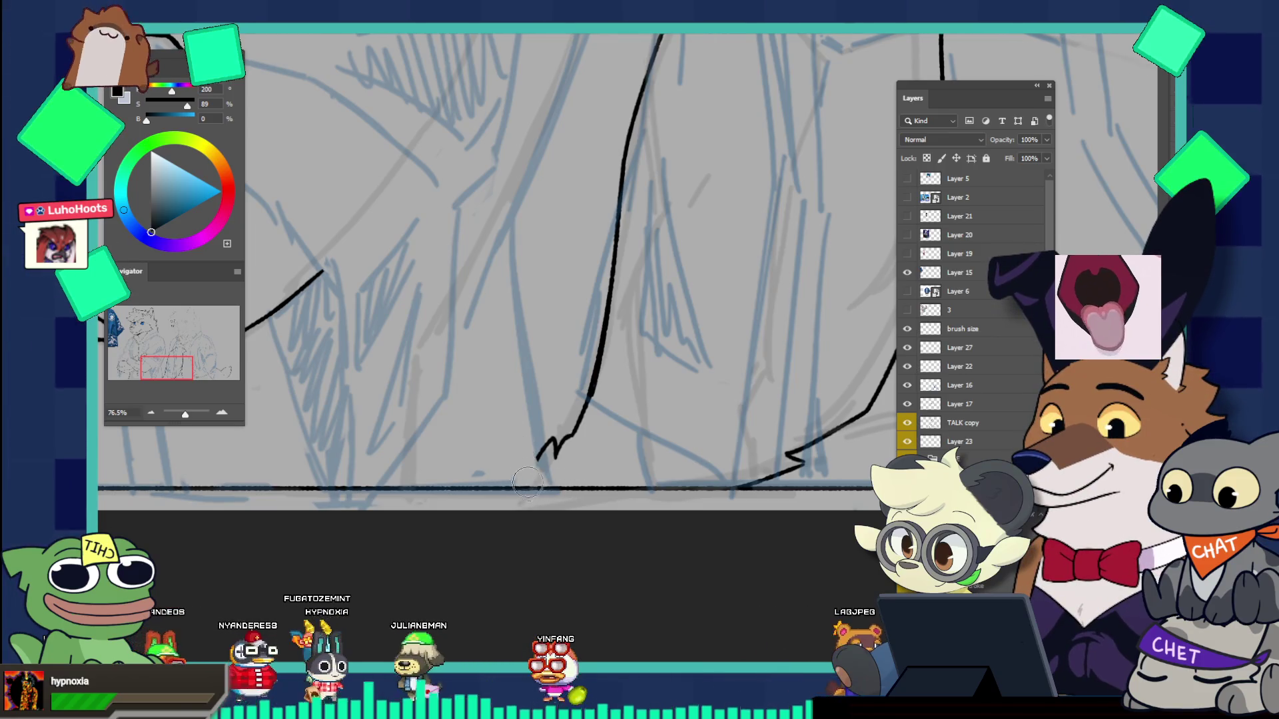
scroll(599, 332, down, 2)
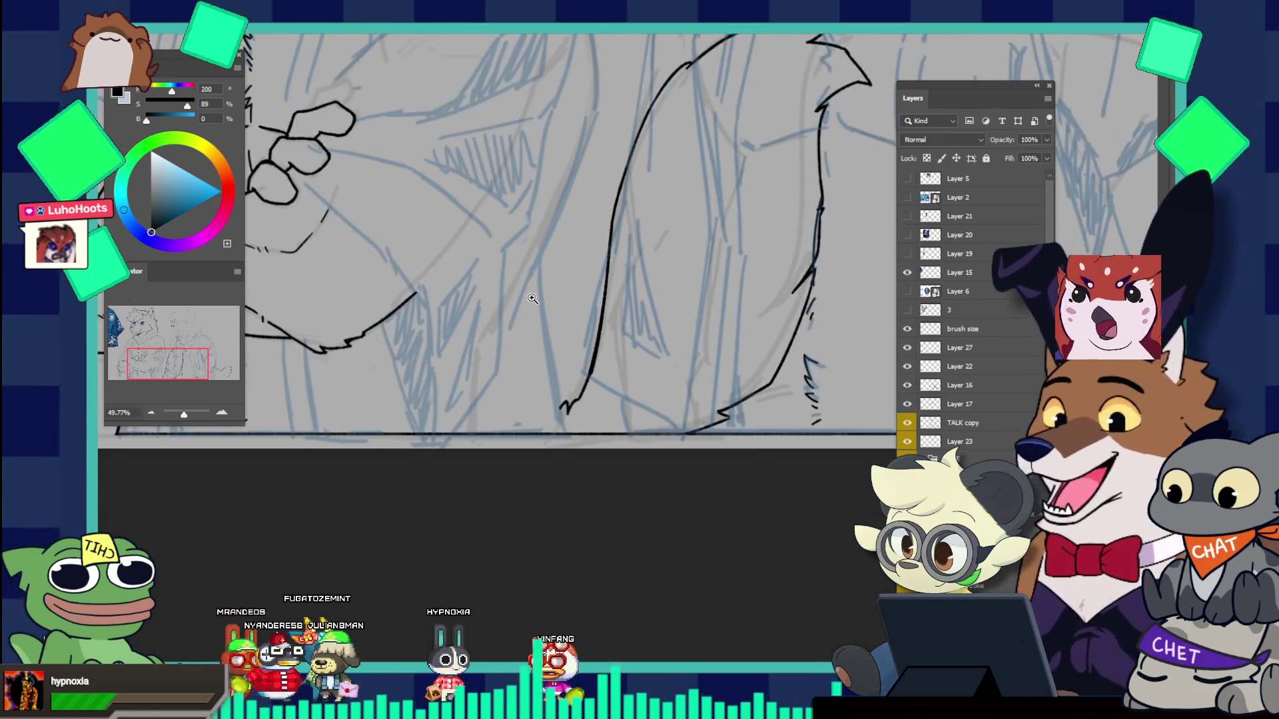
scroll(607, 331, down, 3)
scroll(538, 450, up, 3)
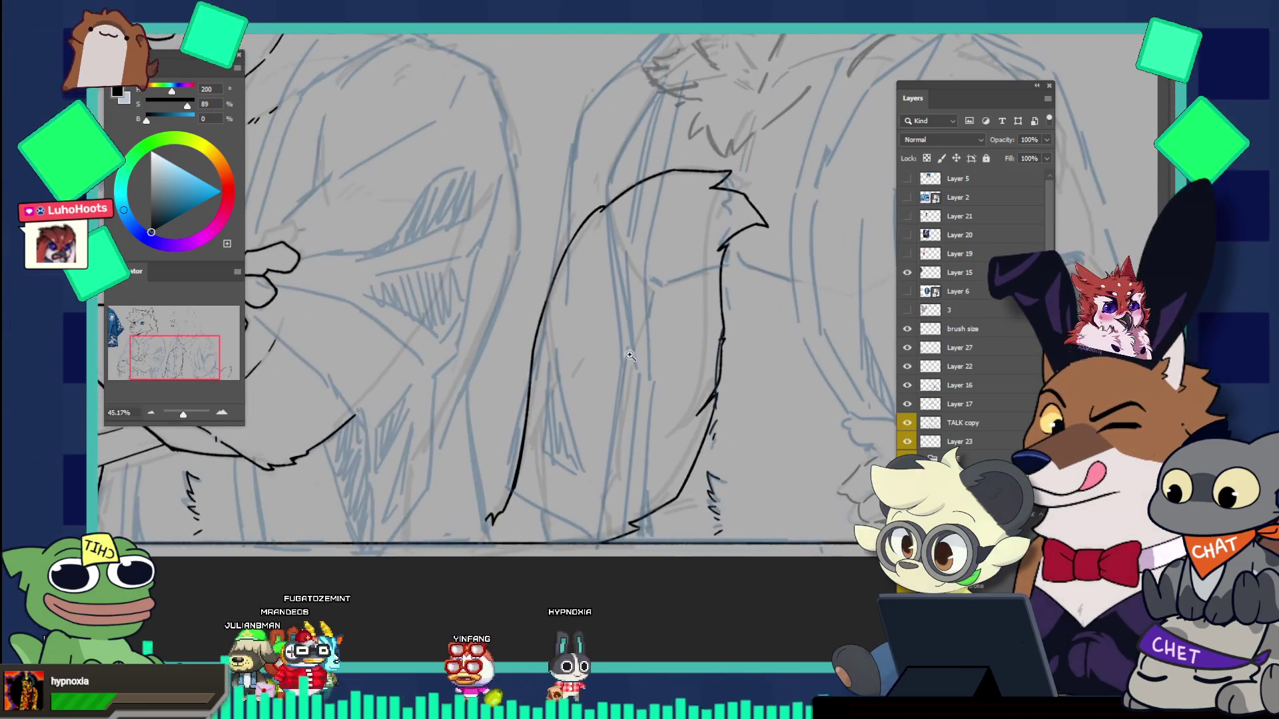
drag(539, 450, 618, 421)
scroll(563, 456, up, 2)
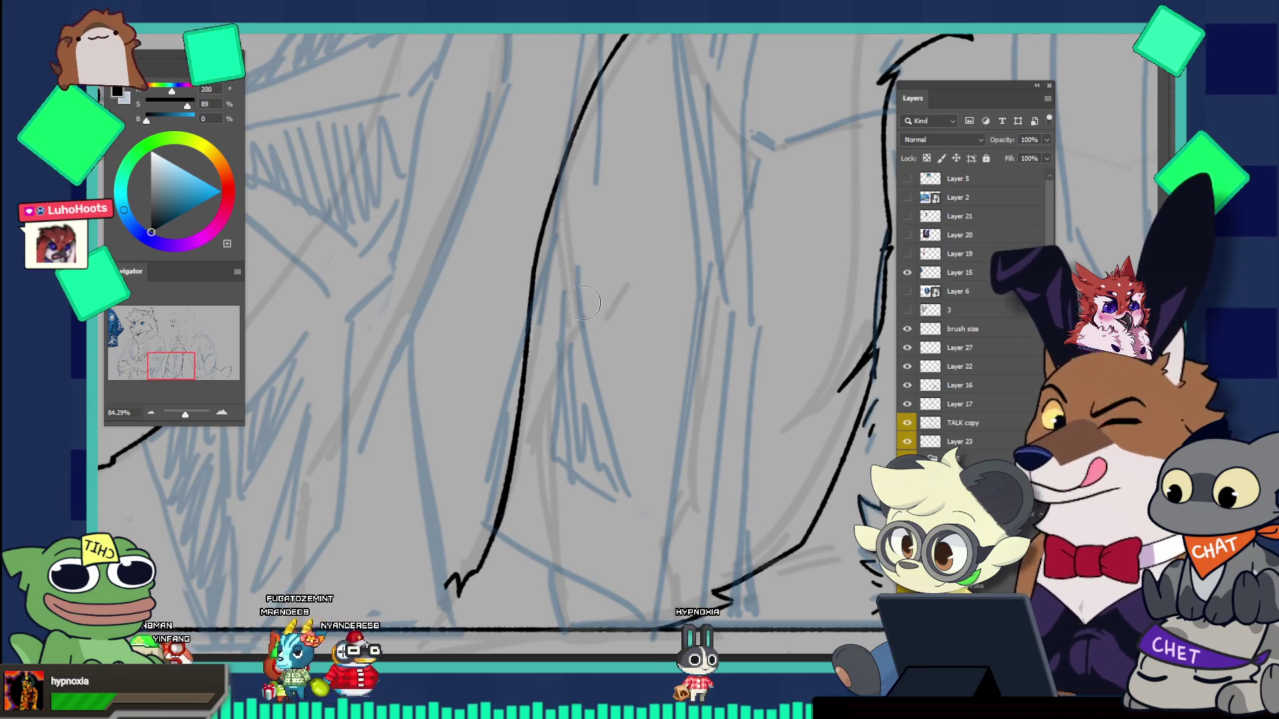
drag(576, 322, 507, 260)
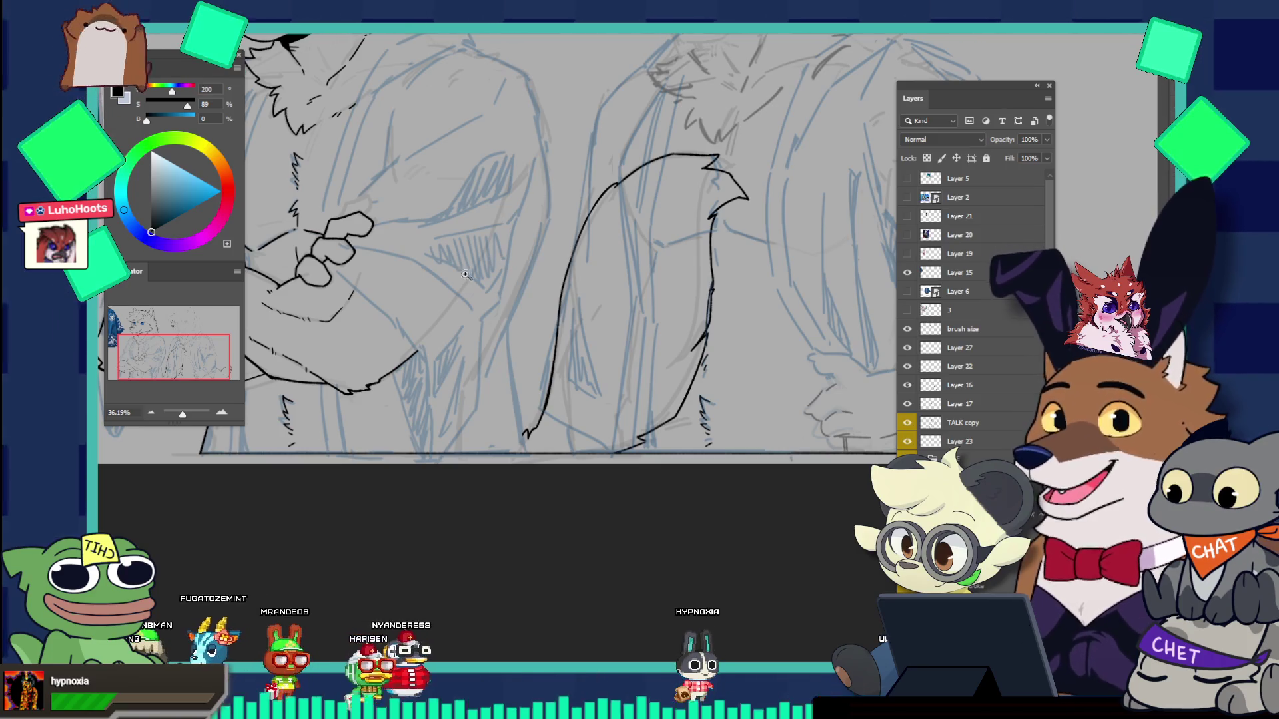
drag(484, 256, 447, 209)
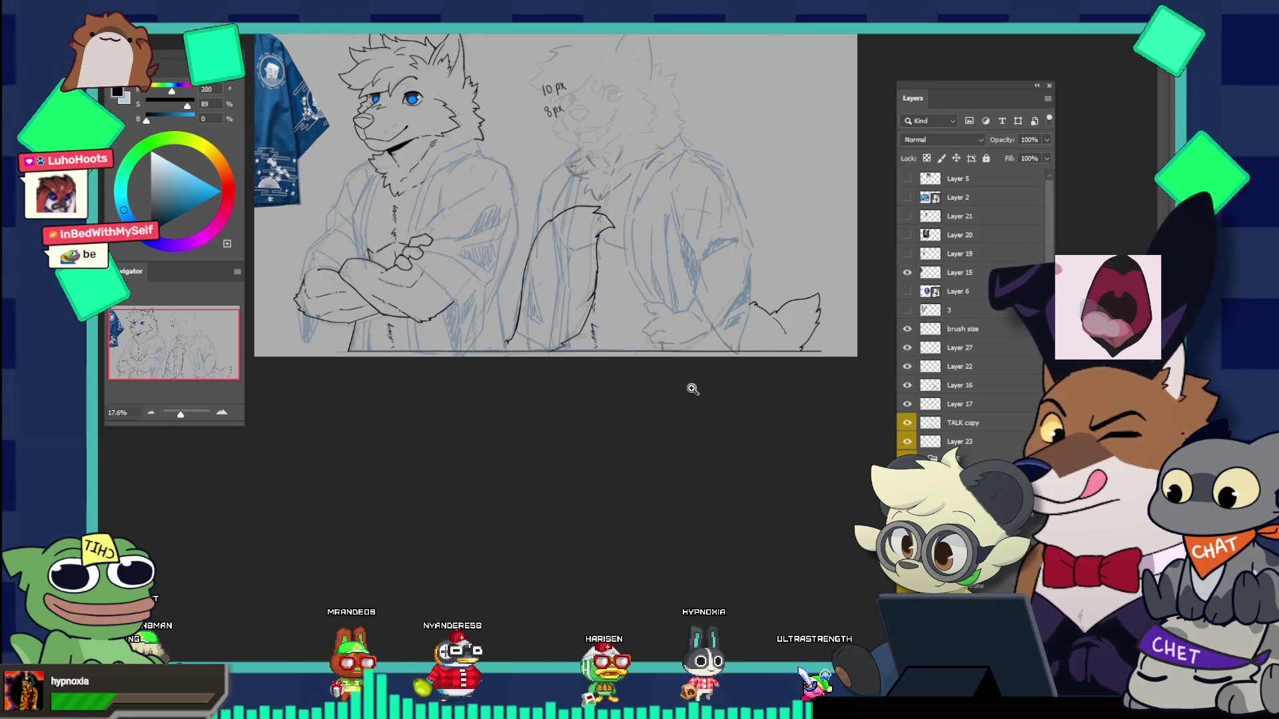
drag(732, 340, 826, 360)
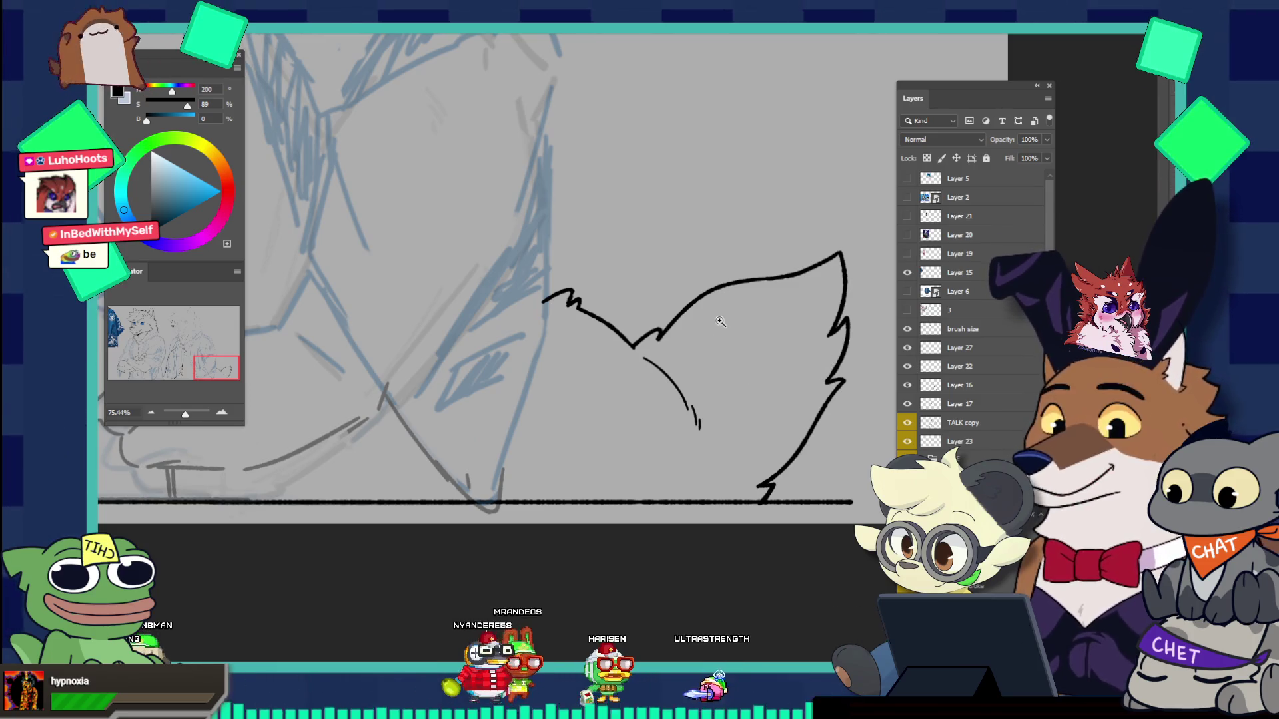
Step: Free-transform Layer 27 to stretch the small tail's ink lines slightly wider to the right
drag(745, 377, 738, 282)
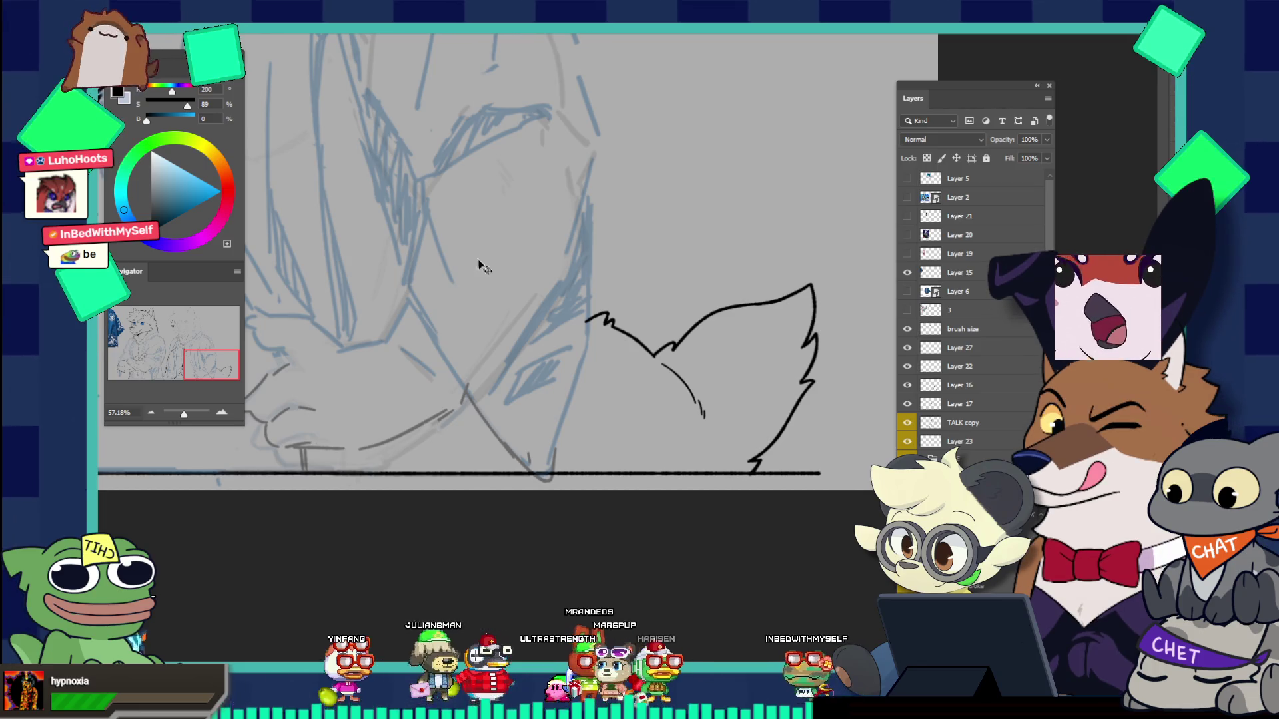
ctrl+click(621, 331)
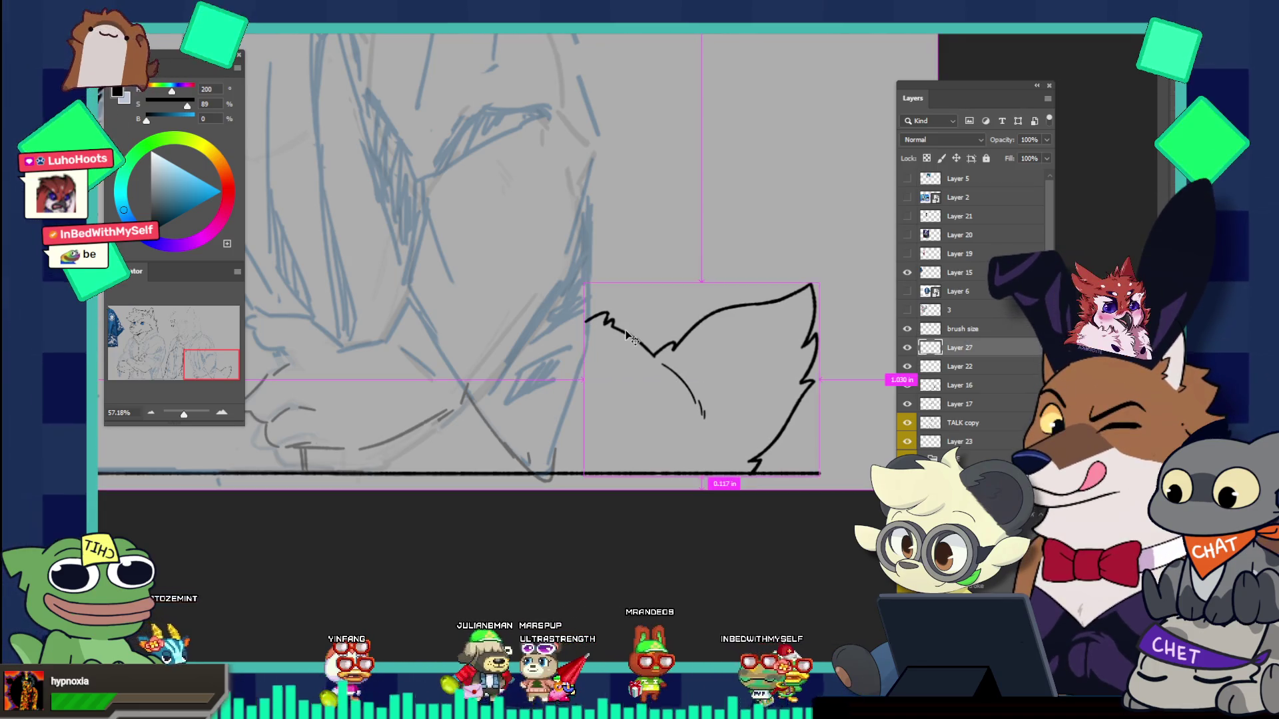
key(ctrl+t)
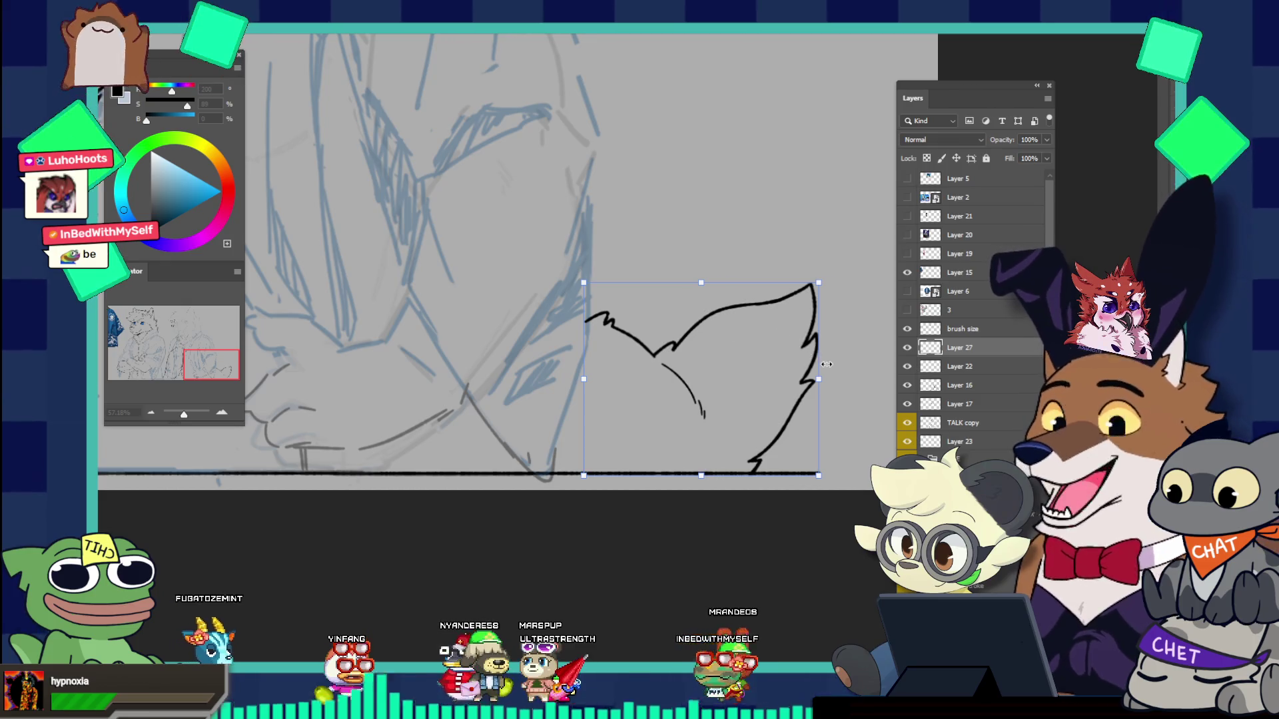
drag(819, 379, 831, 383)
key(Return)
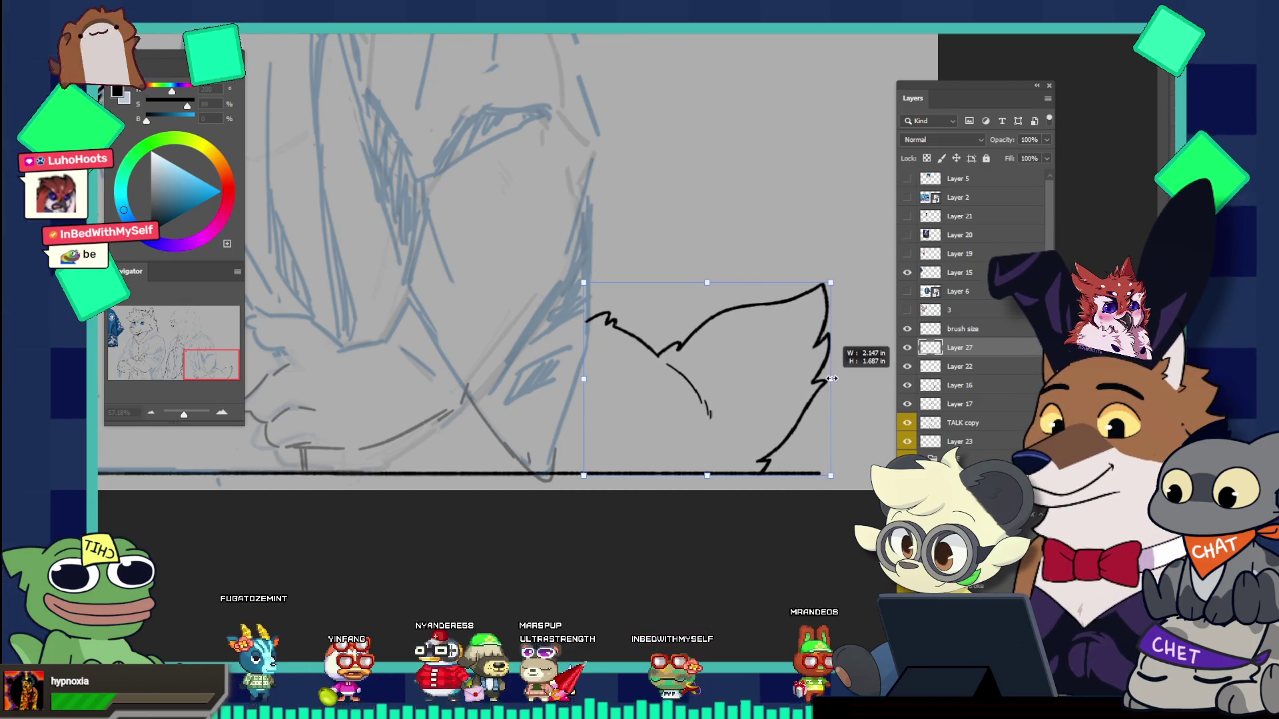
drag(833, 385, 723, 291)
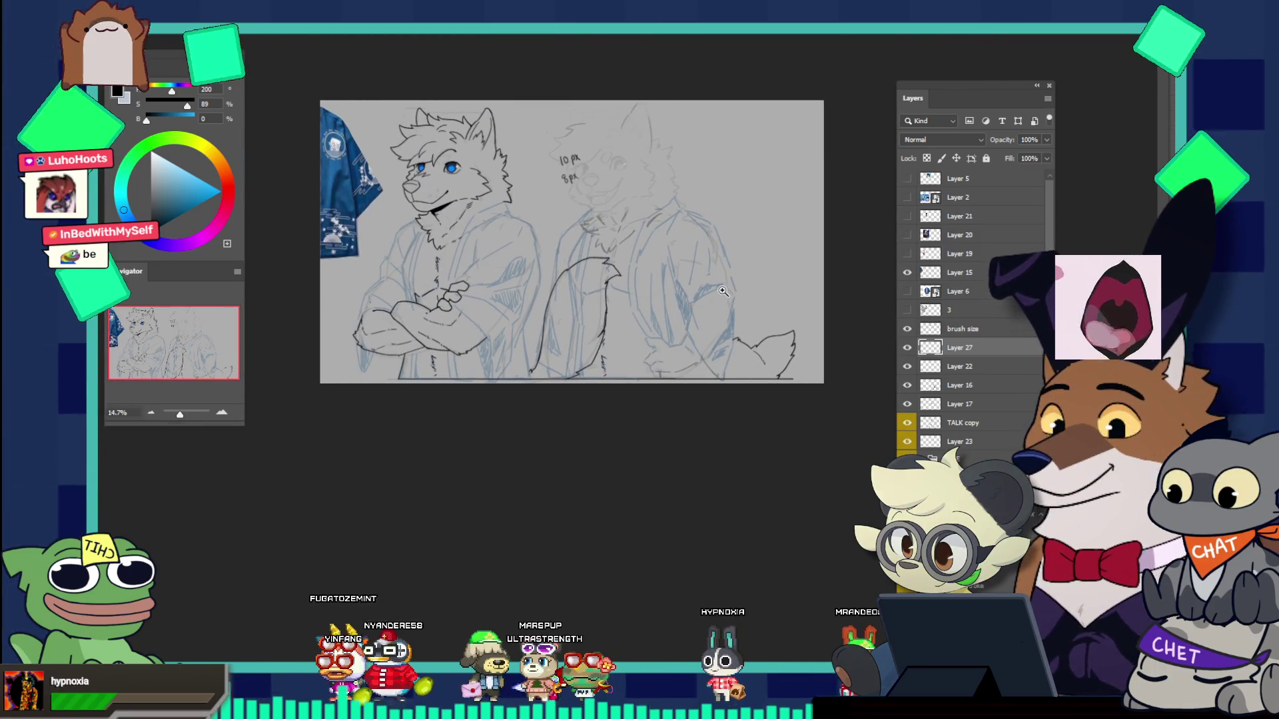
mouse_move(723, 291)
mouse_down()
mouse_move(698, 276)
mouse_move(775, 342)
mouse_up()
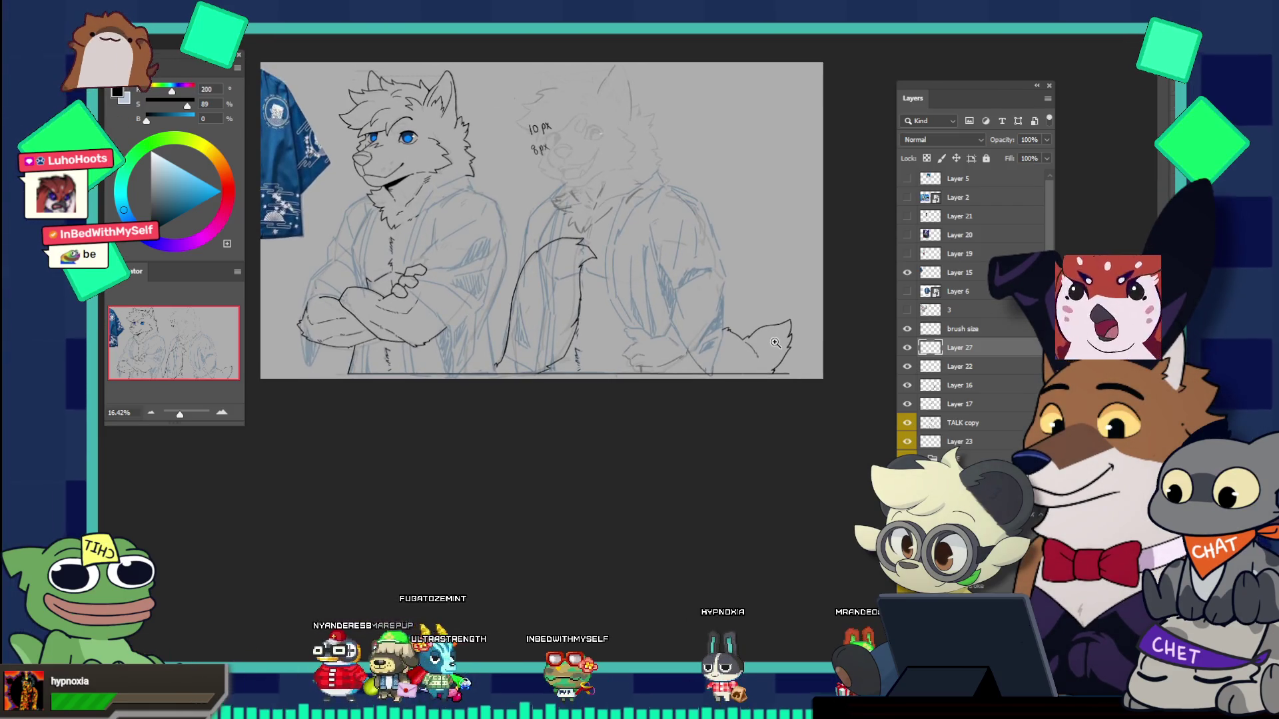
drag(455, 328, 528, 333)
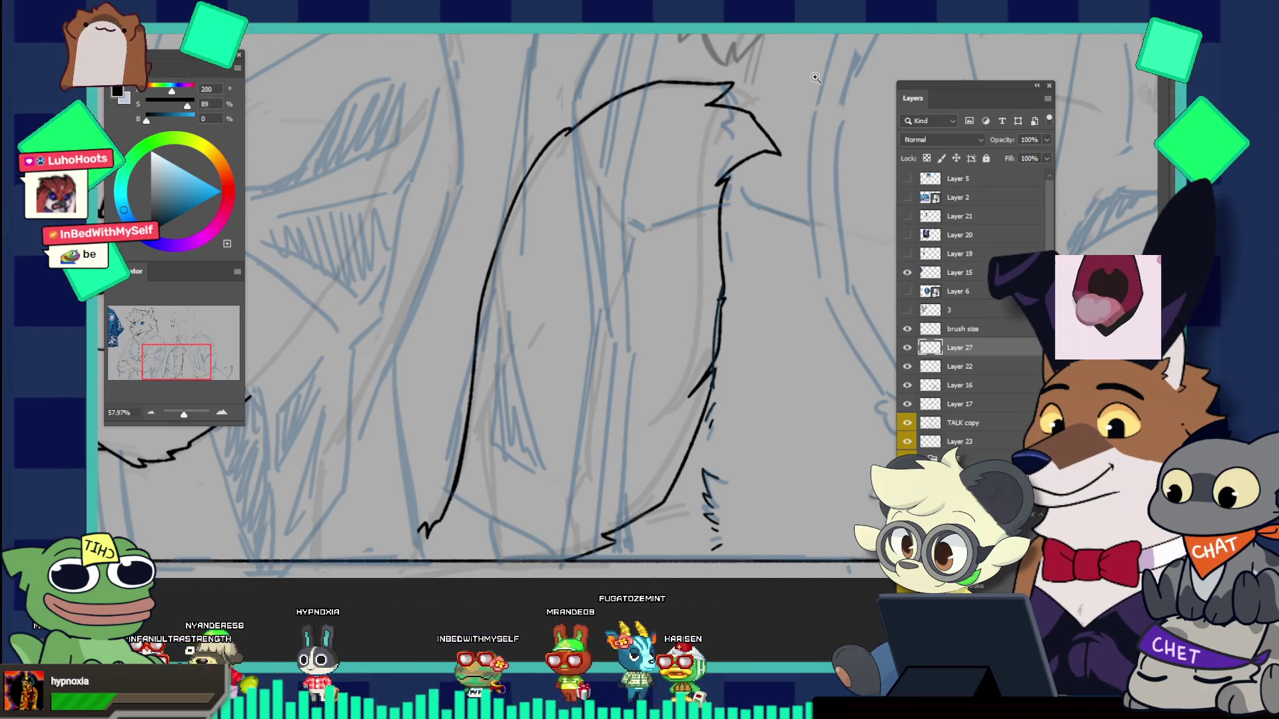
Step: Undo an accidental move, then draw the large tail's left outline as a single brush stroke
click(502, 150)
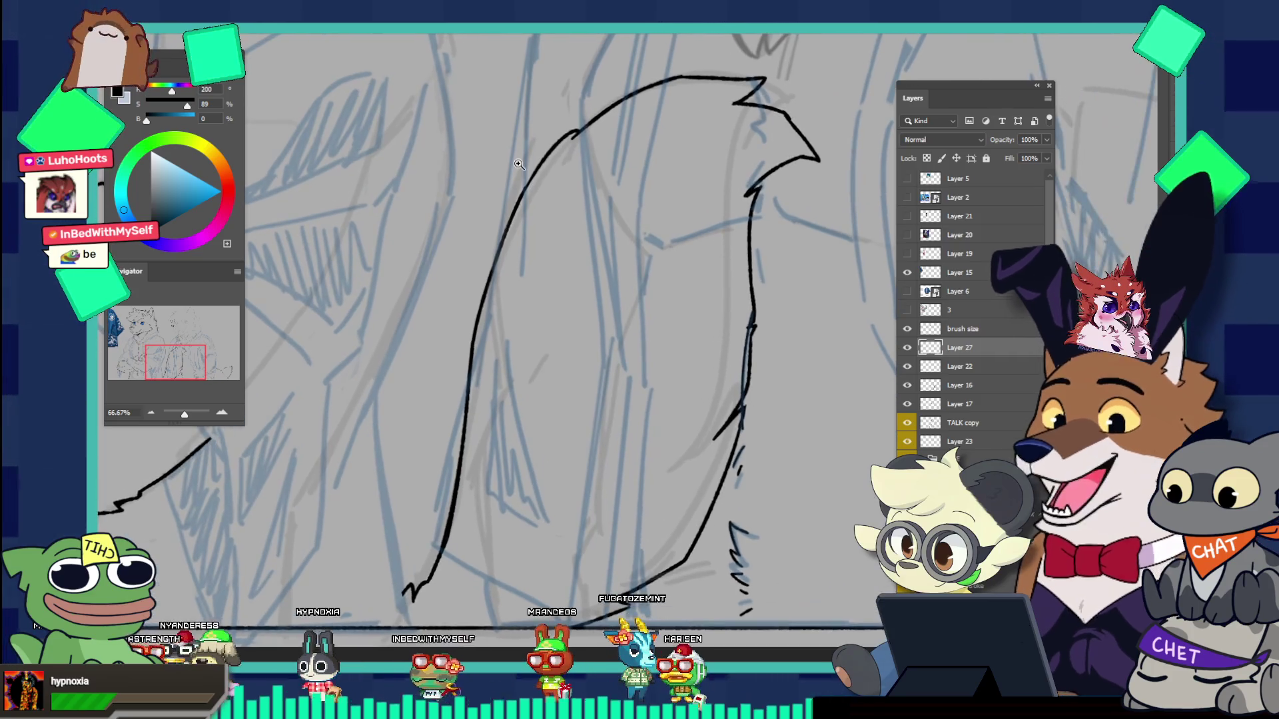
drag(498, 161, 506, 176)
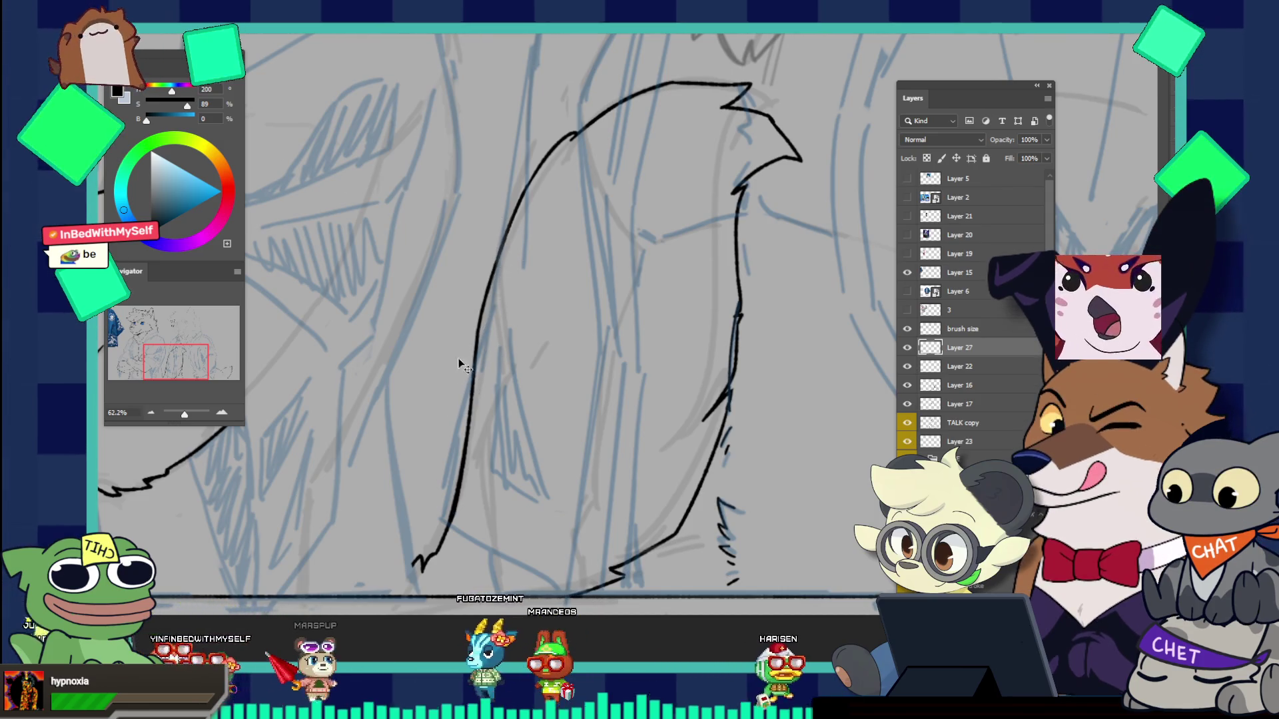
drag(475, 350, 482, 367)
key(ctrl+z)
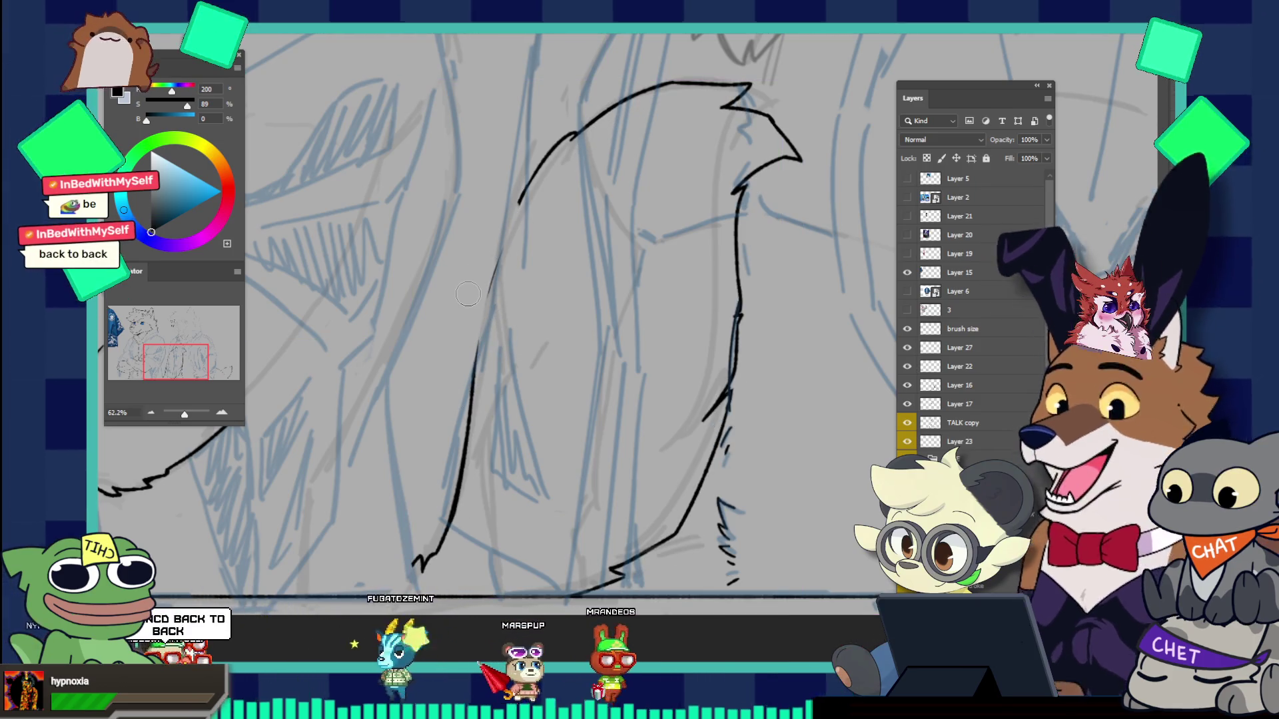
mouse_move(486, 253)
mouse_down()
mouse_move(471, 237)
mouse_move(559, 244)
mouse_up()
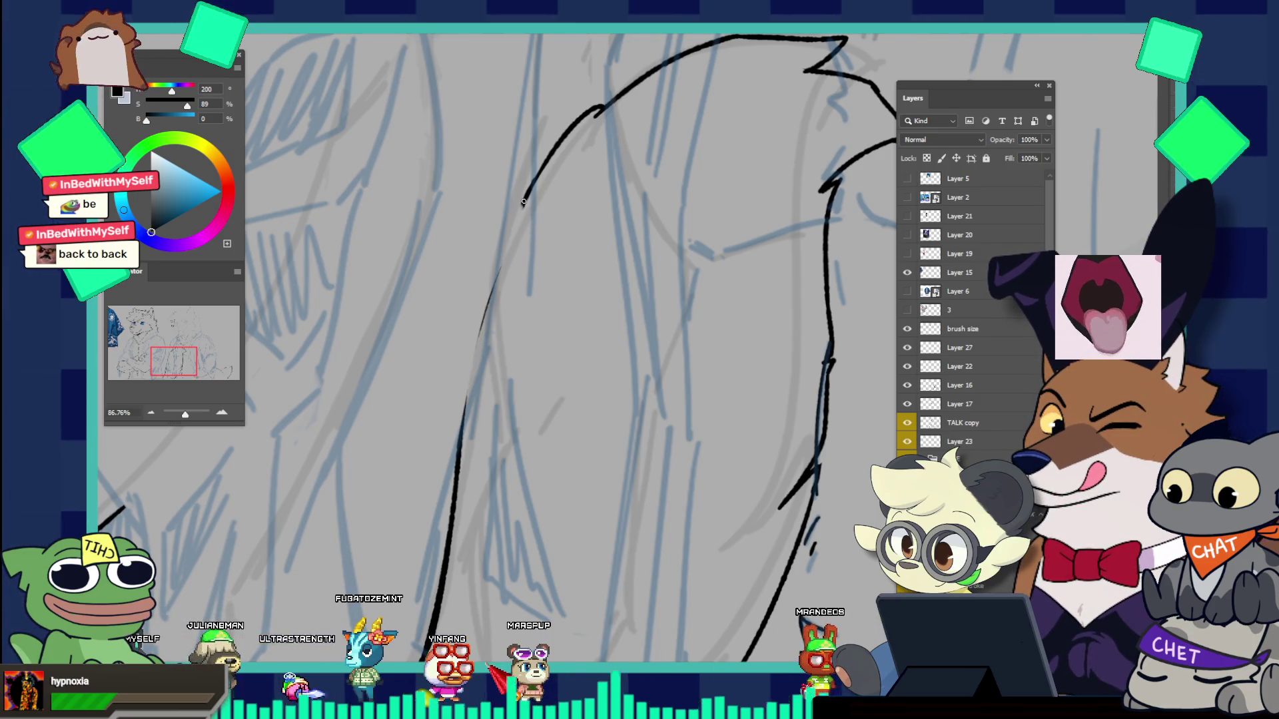
drag(523, 201, 467, 408)
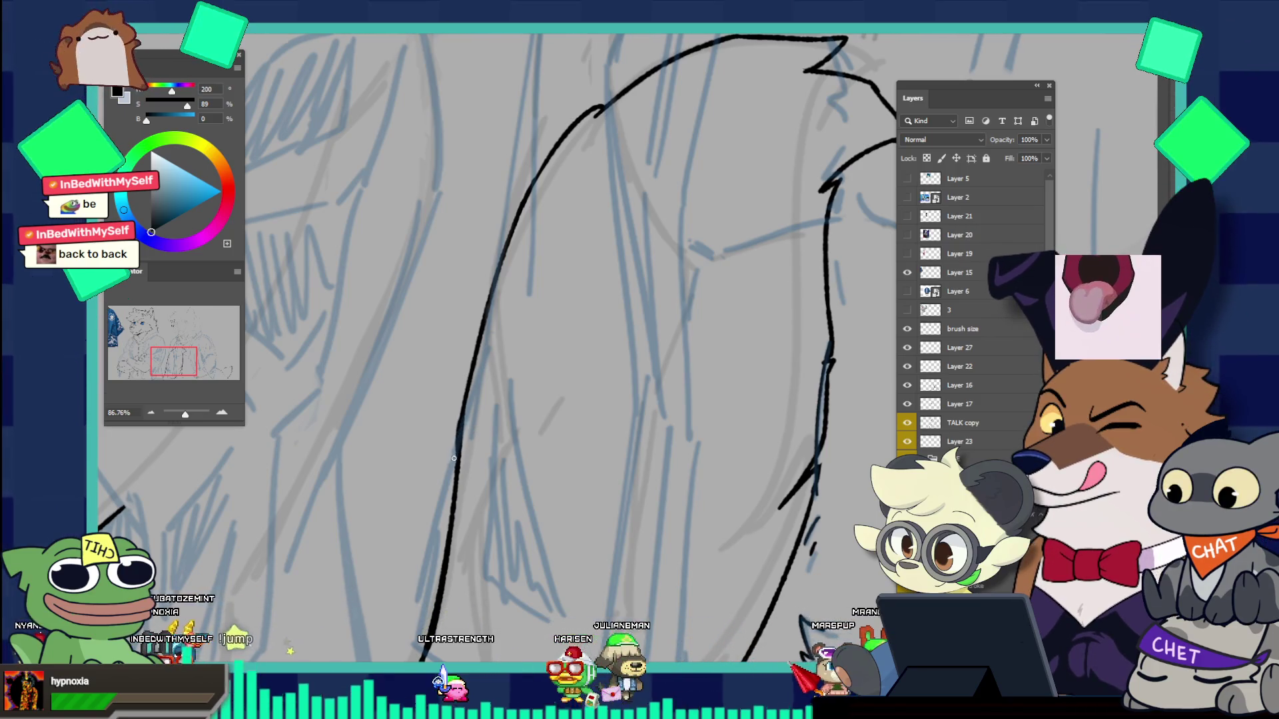
drag(481, 351, 379, 304)
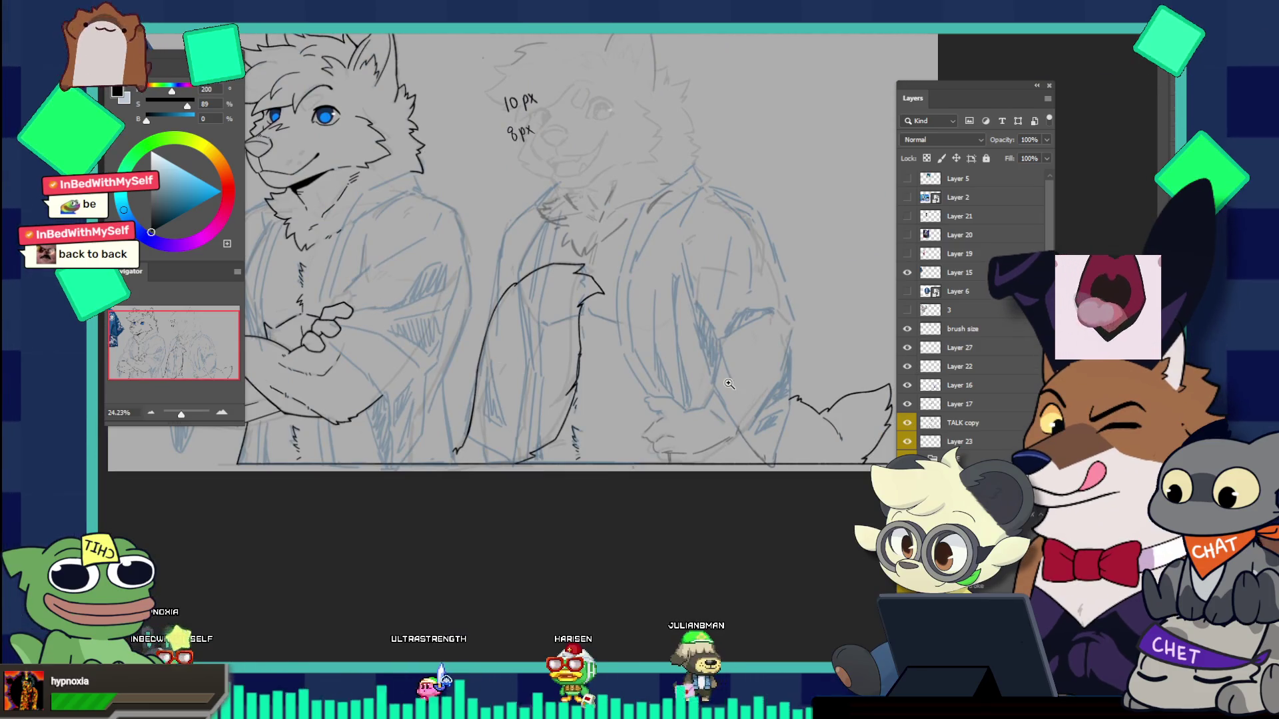
drag(788, 398, 727, 311)
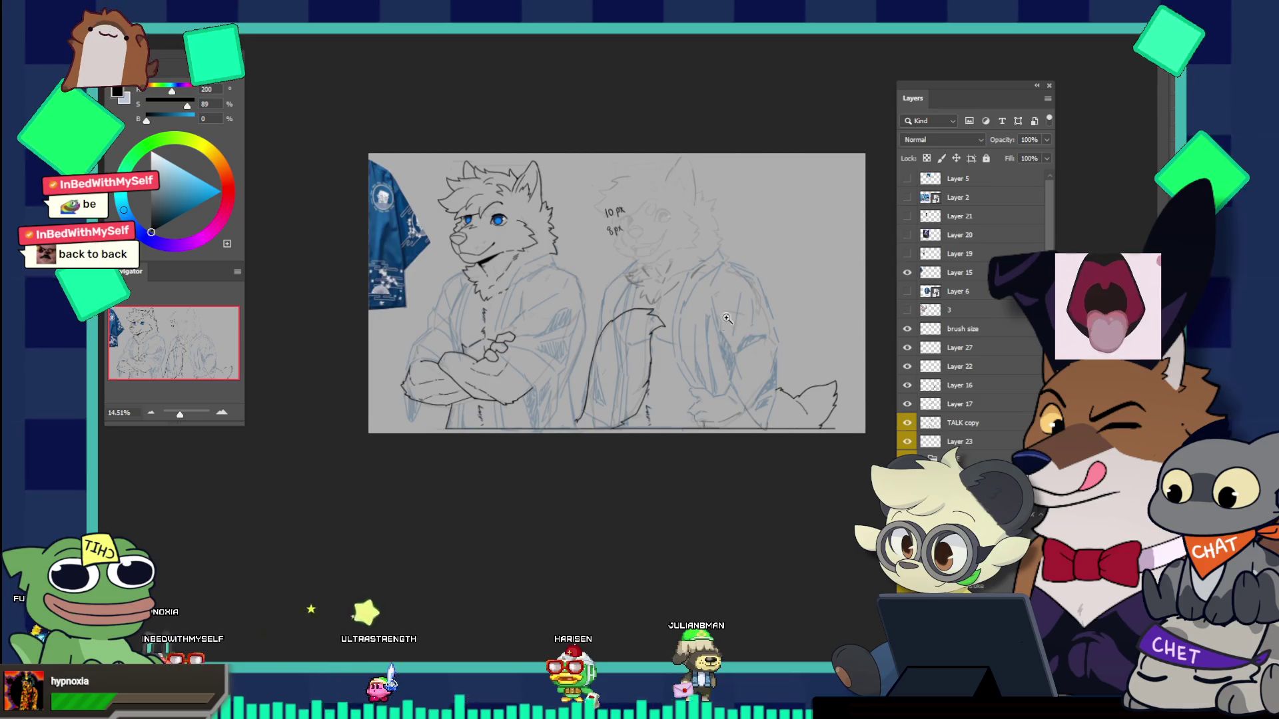
mouse_move(839, 392)
mouse_down()
mouse_move(735, 360)
mouse_move(773, 414)
mouse_up()
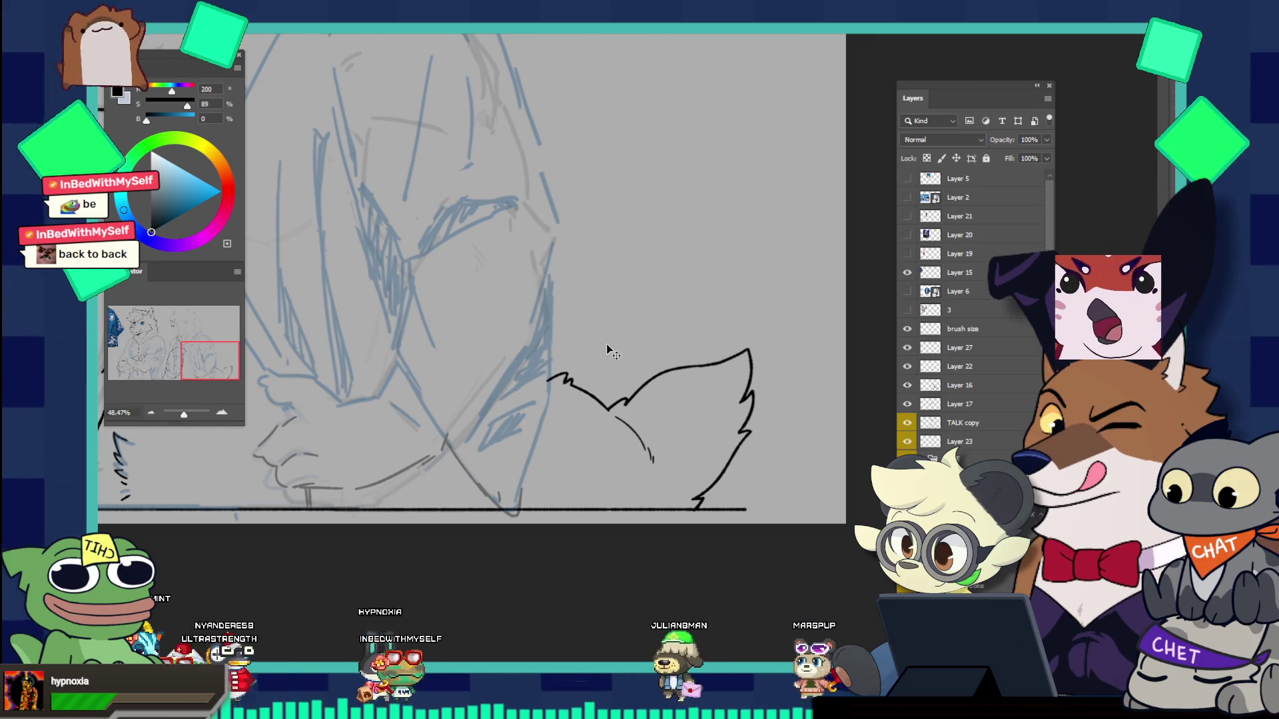
Step: Lasso the small tail's tip section; the first transform attempt hits an empty-selection error
key(l)
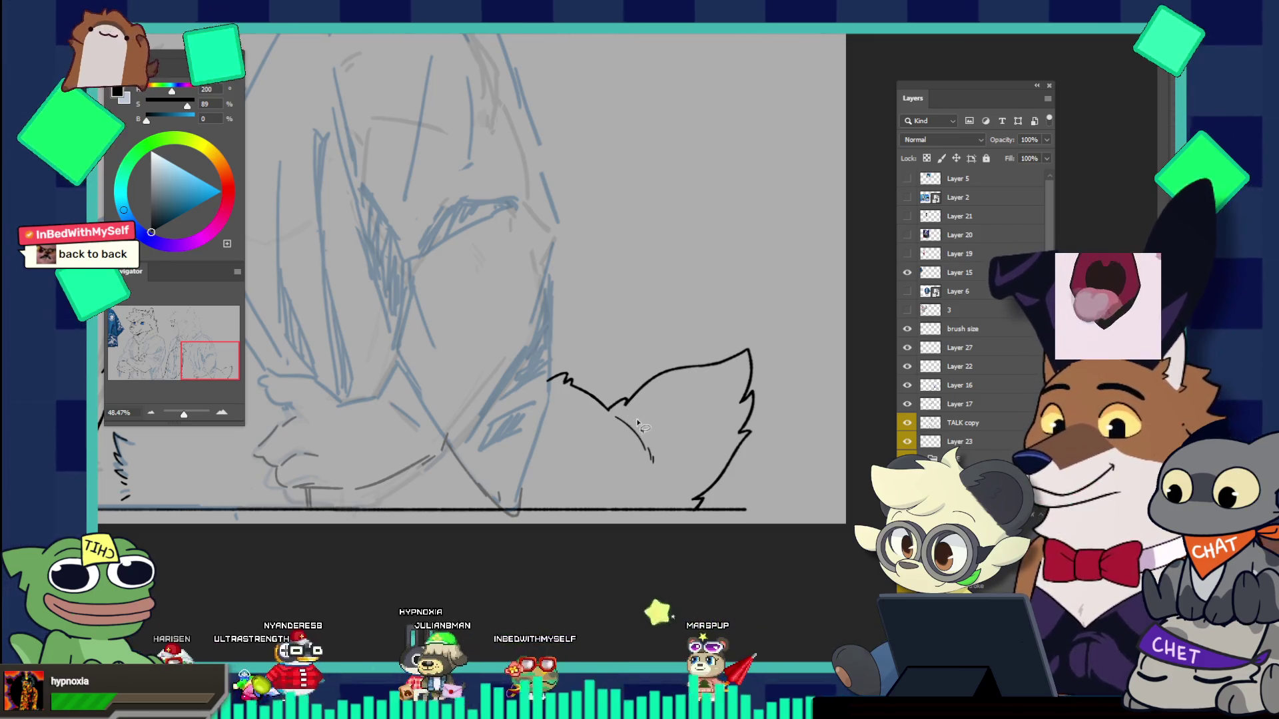
drag(630, 377, 628, 403)
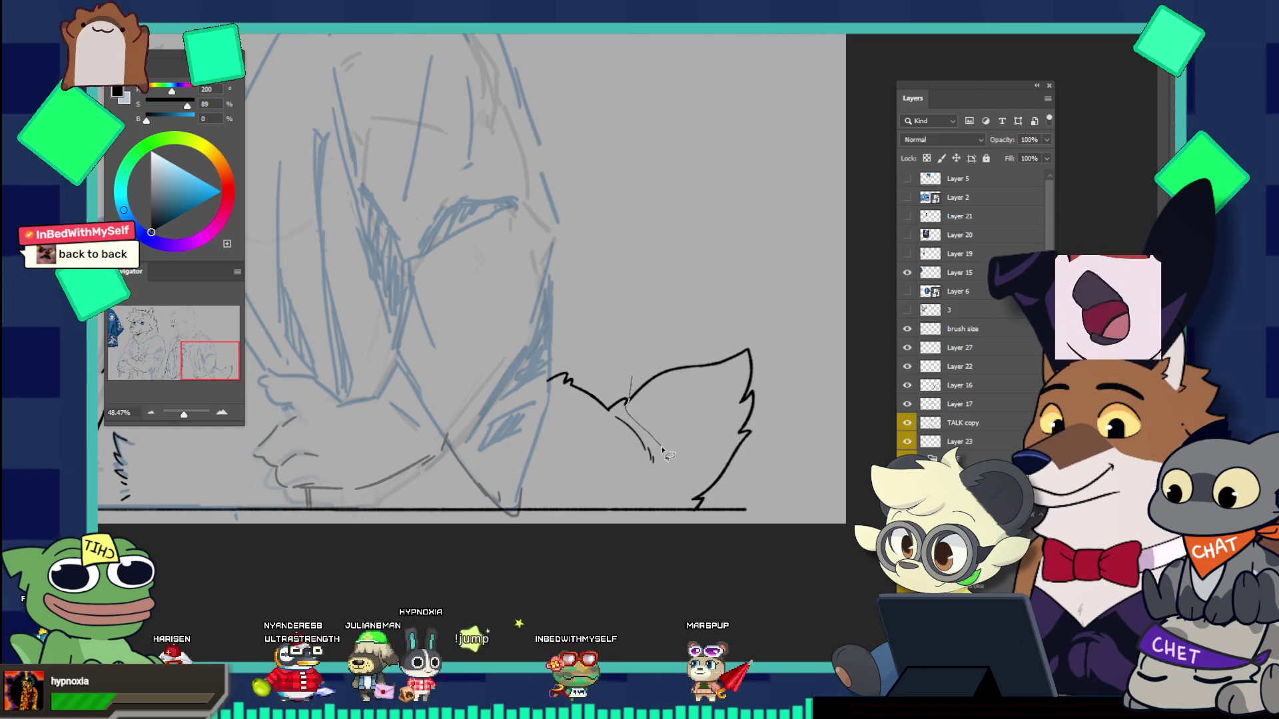
drag(690, 510, 786, 500)
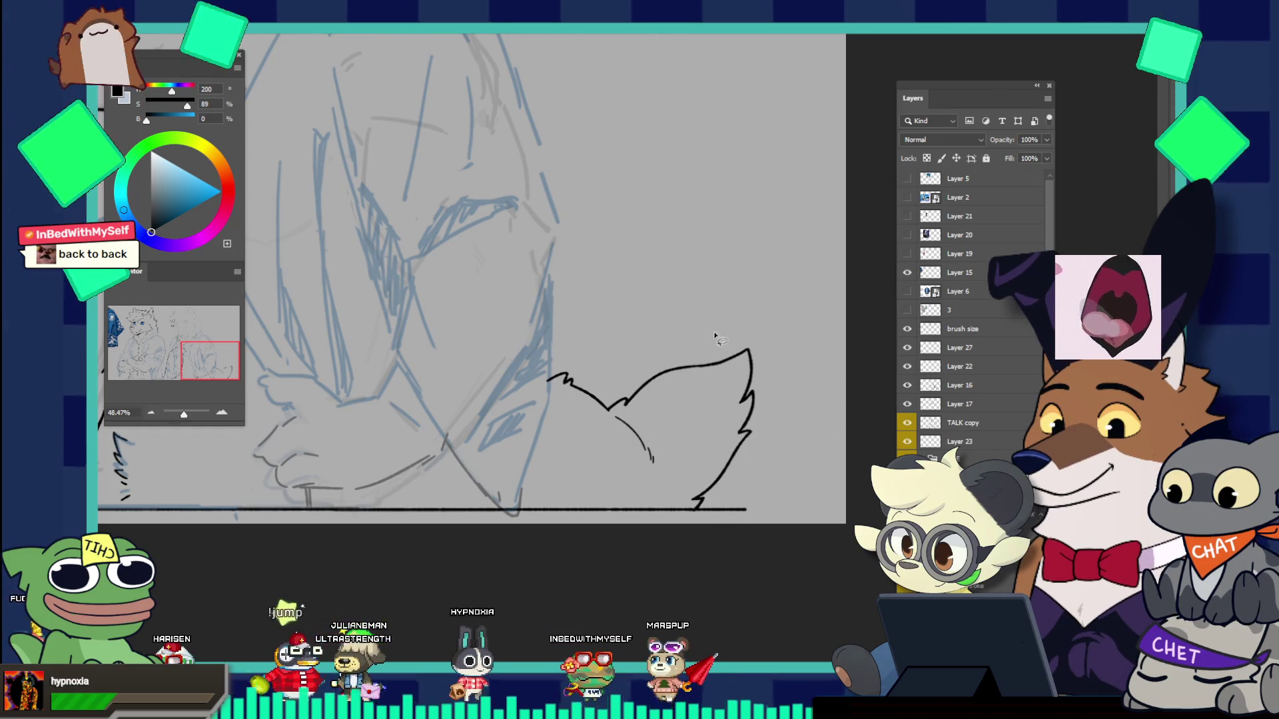
drag(786, 331, 787, 333)
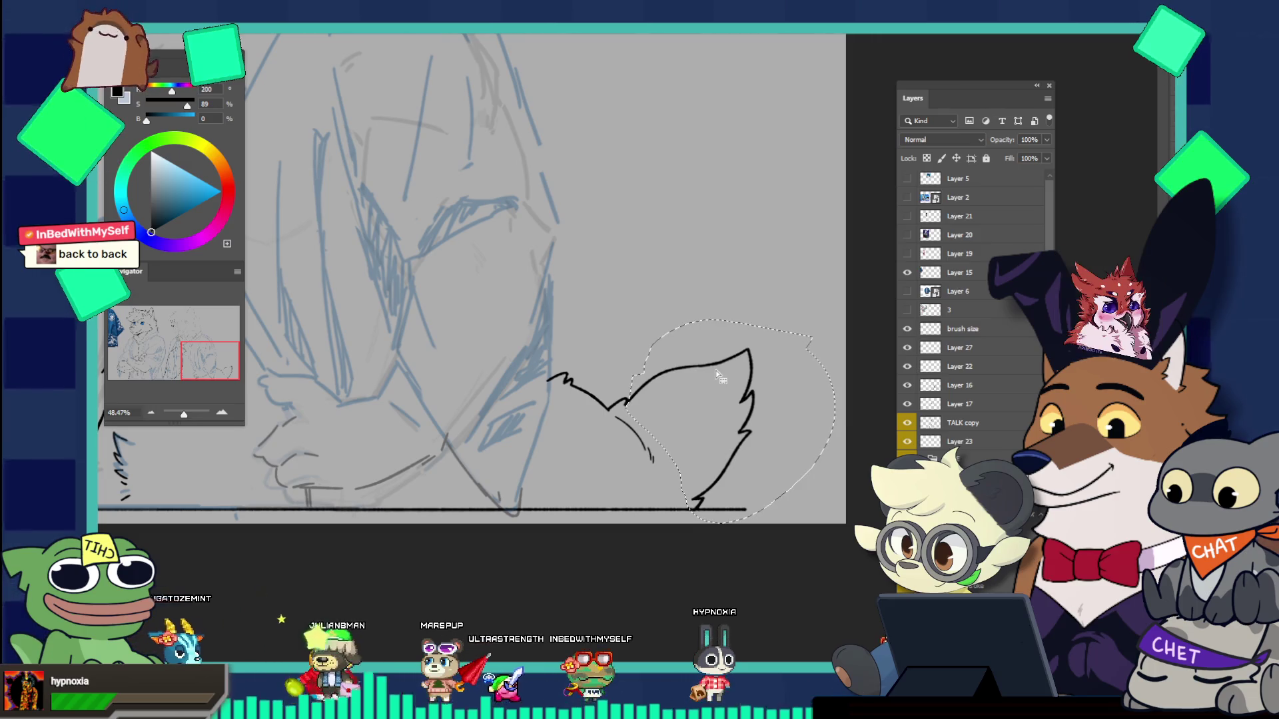
scroll(733, 395, up, 2)
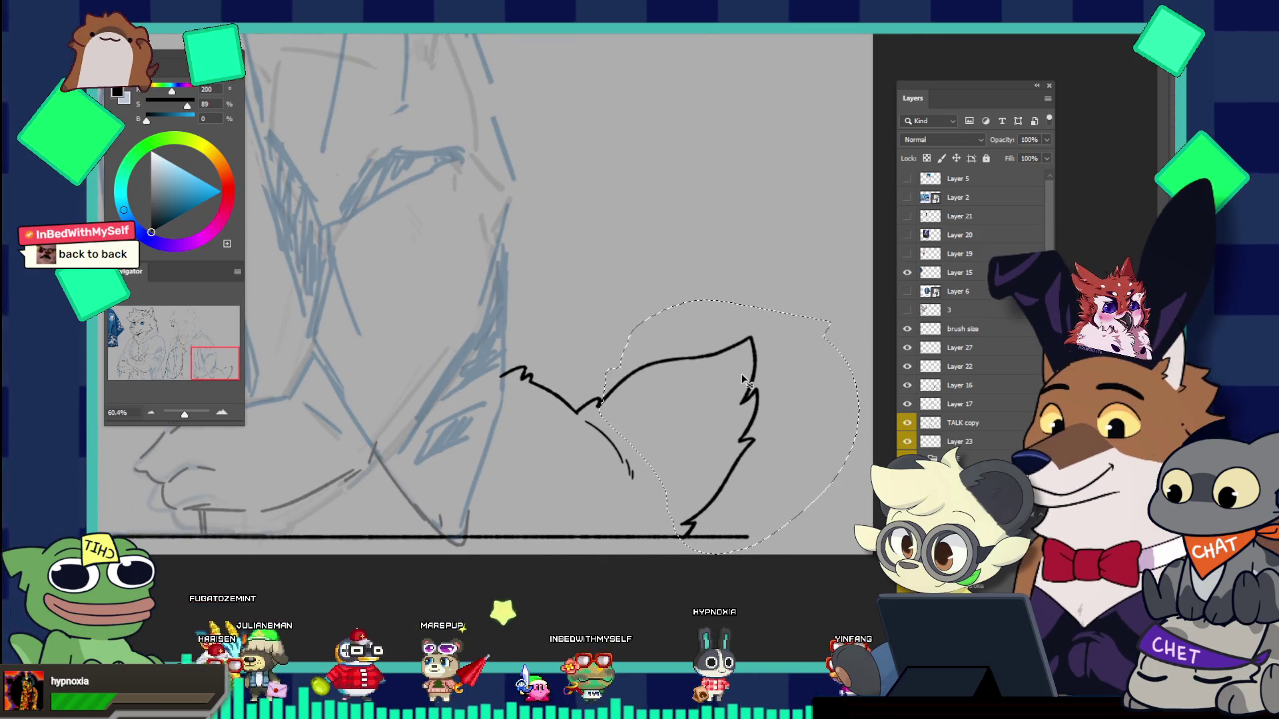
key(ctrl+t)
click(678, 247)
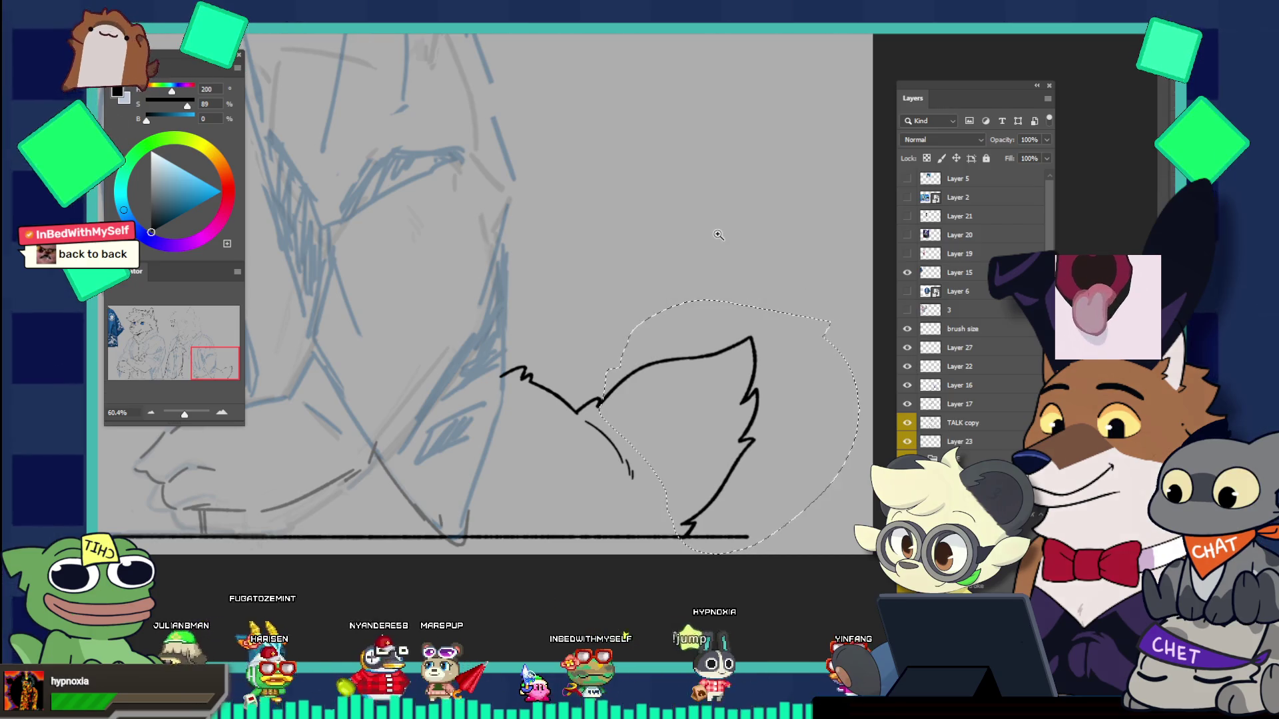
Step: Make the black lineart layer active and shift the selected tip section slightly right
click(907, 366)
click(907, 367)
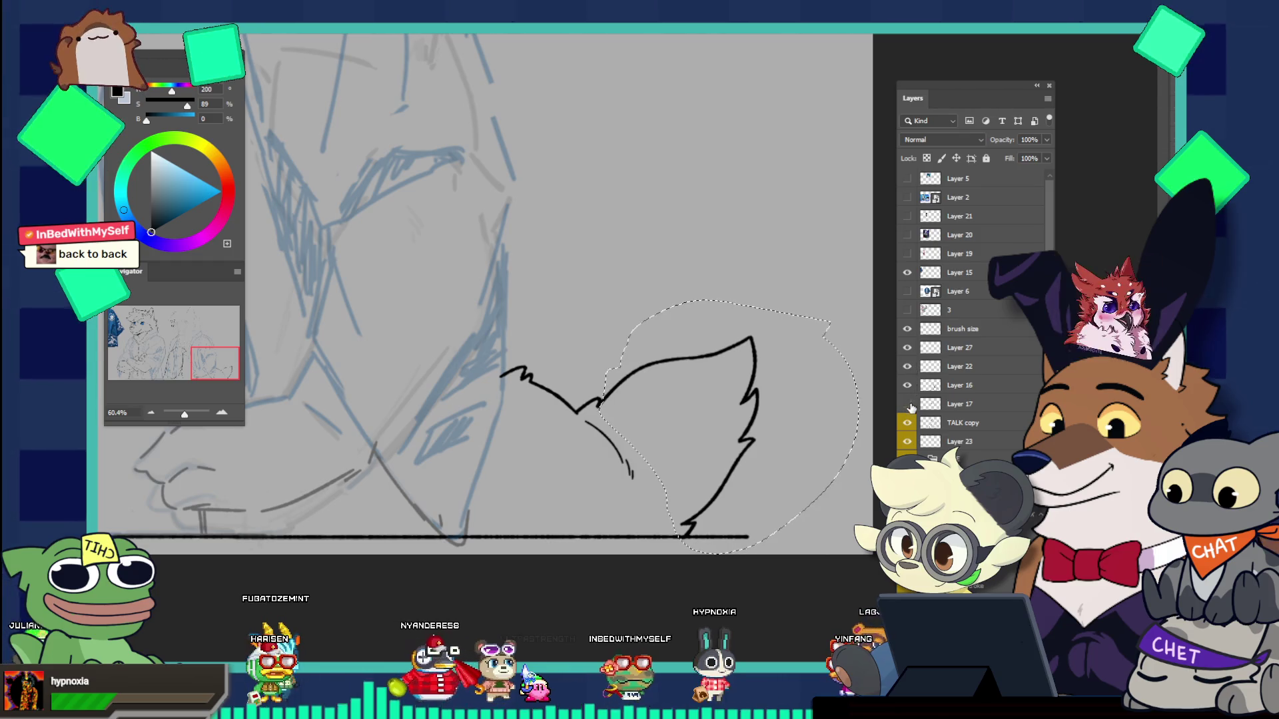
click(907, 348)
click(943, 344)
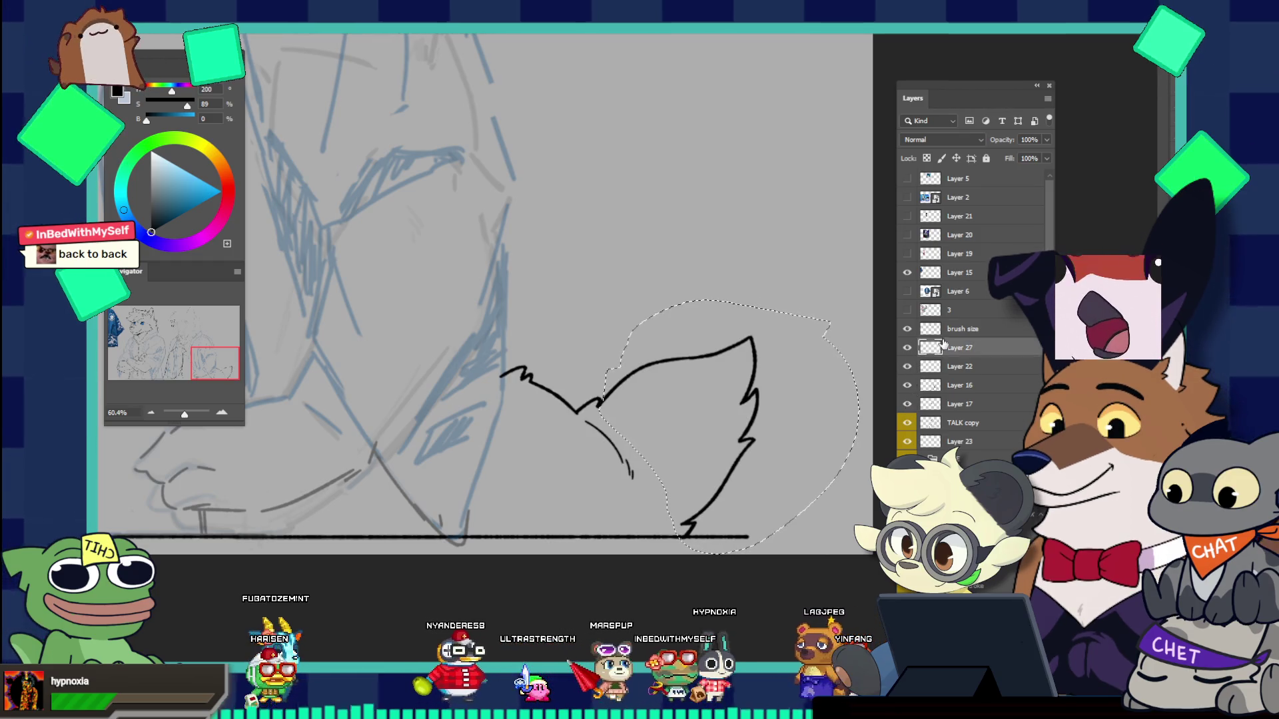
key(ctrl+t)
drag(726, 385, 772, 371)
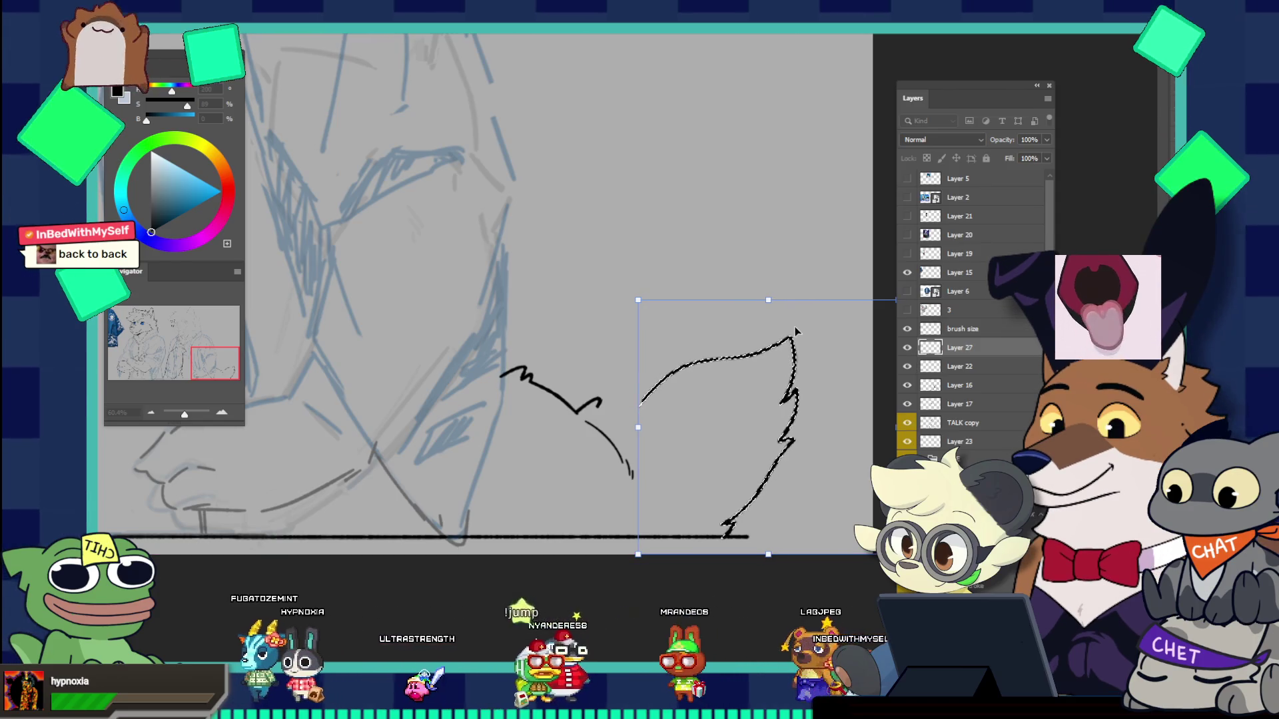
key(Return)
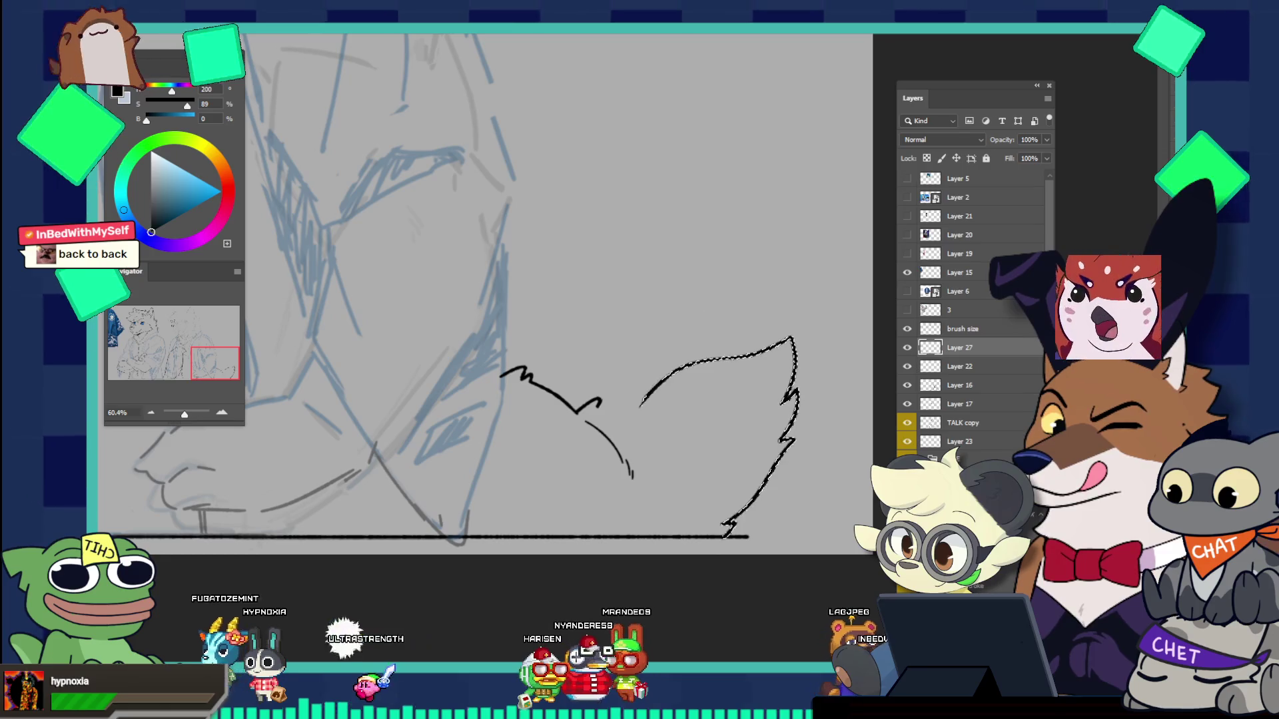
Step: Draw a connecting line from the tail hook up to the upper edge, retrying several attempts
scroll(632, 427, up, 1)
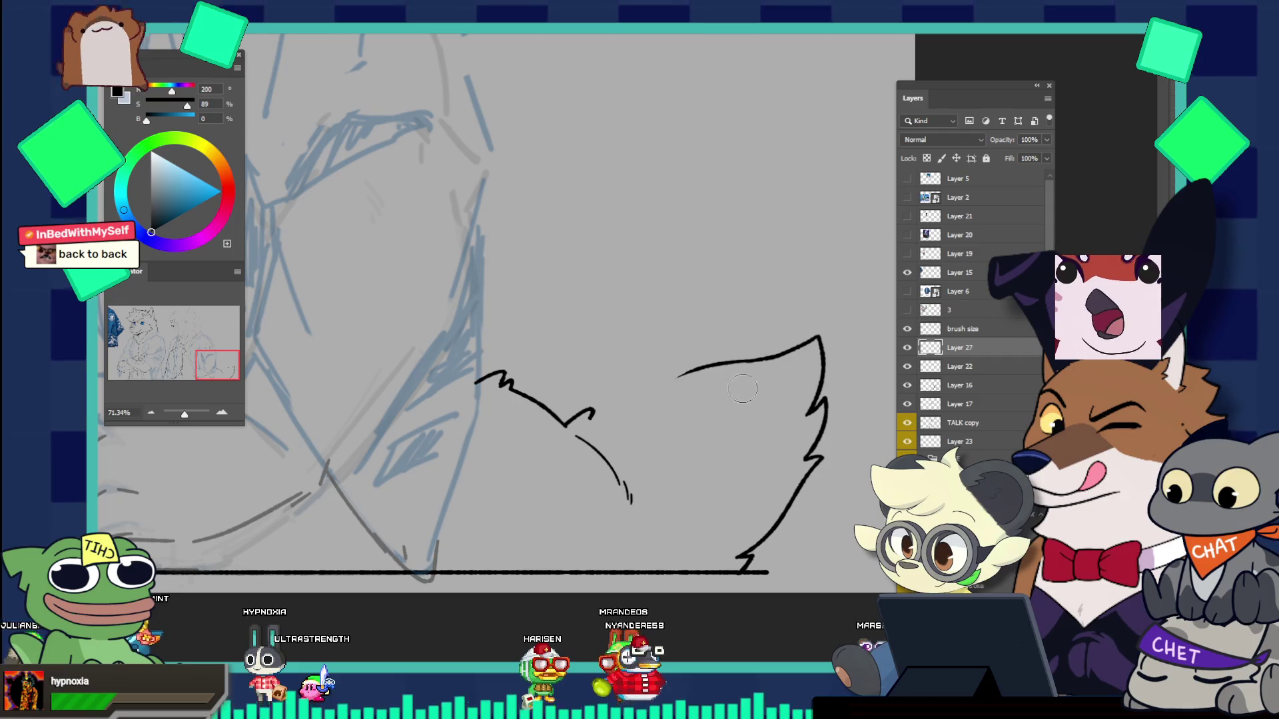
scroll(718, 341, up, 2)
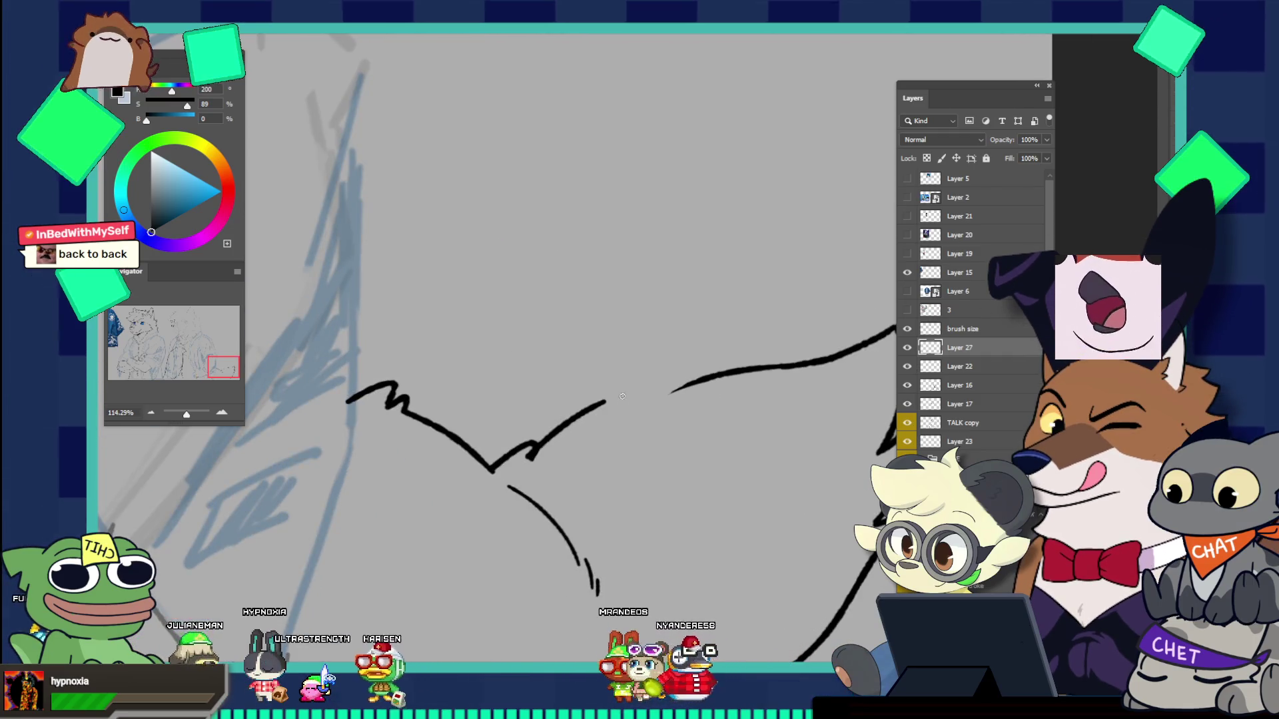
drag(532, 458, 636, 382)
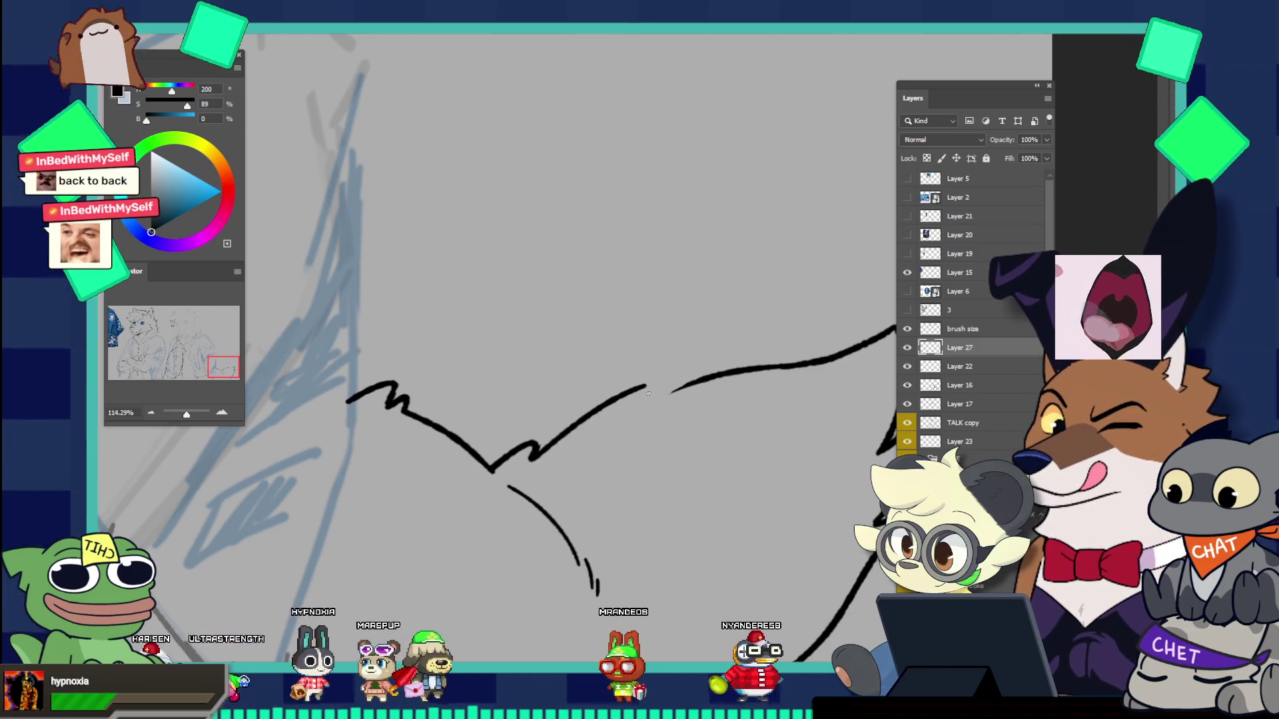
drag(530, 458, 649, 385)
key(ctrl+z)
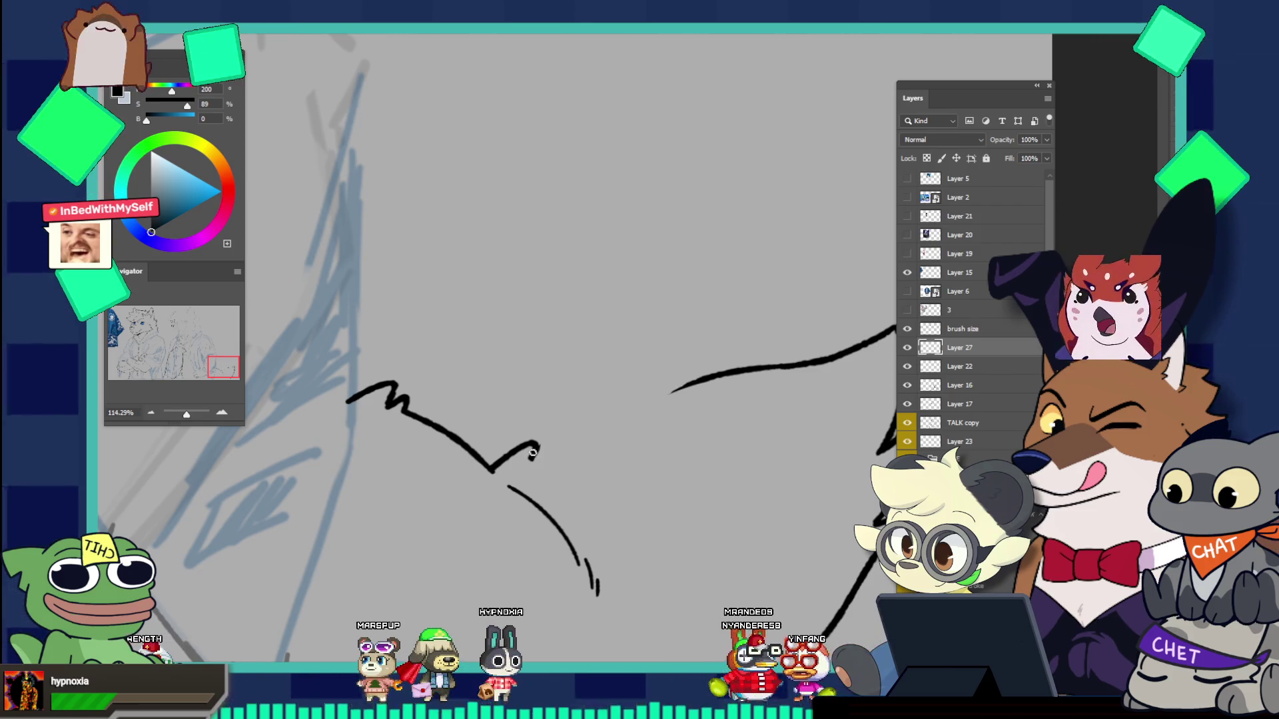
drag(533, 452, 664, 381)
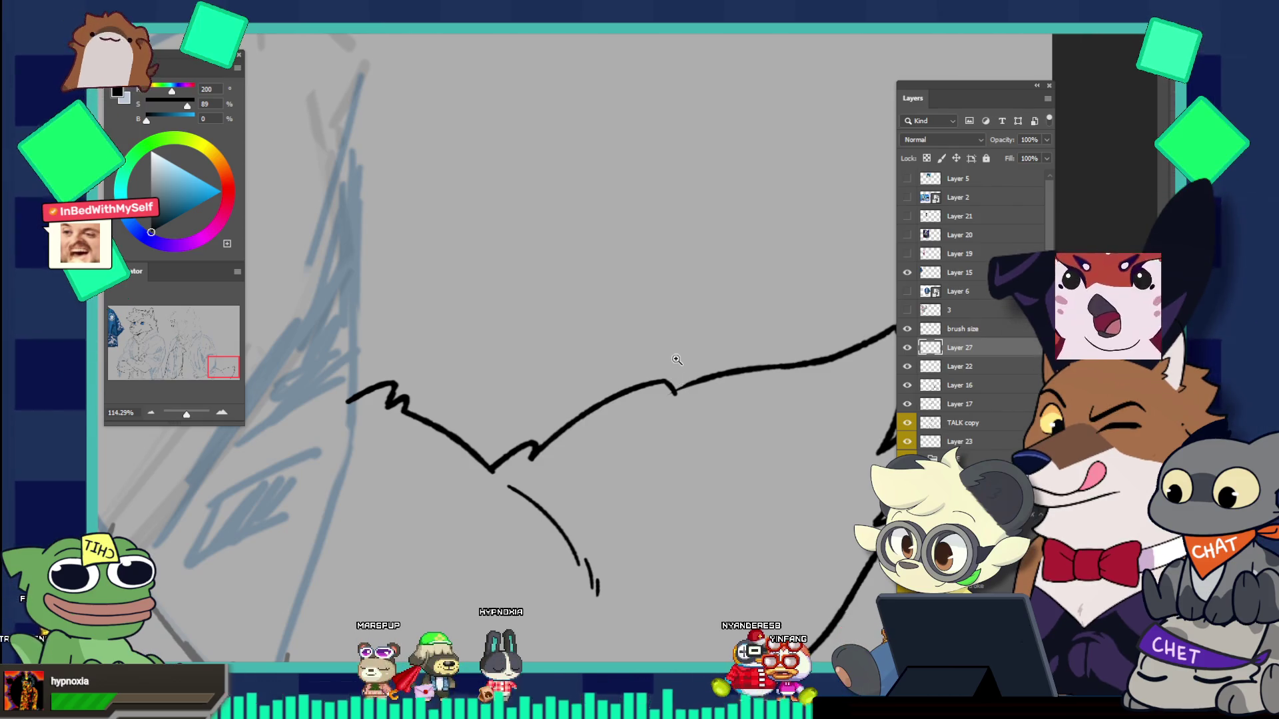
key(ctrl+z)
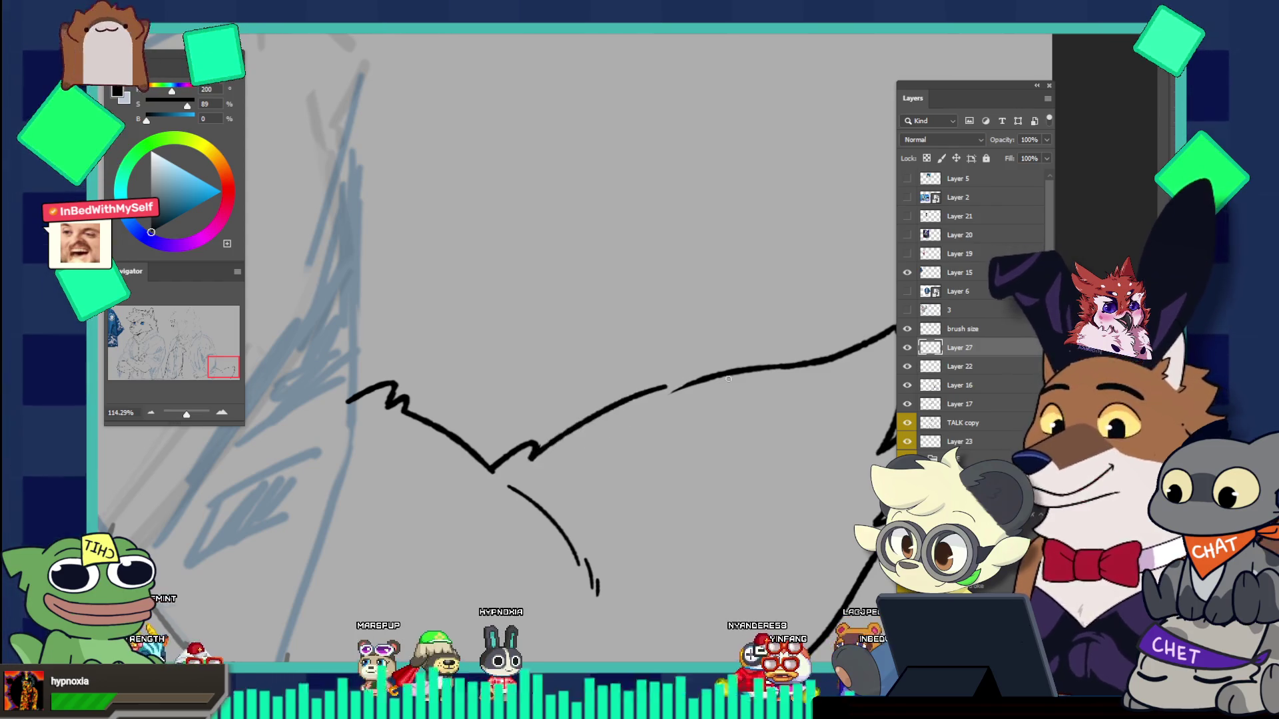
key(ctrl+z)
mouse_move(534, 448)
mouse_down()
mouse_move(687, 383)
mouse_move(612, 287)
mouse_up()
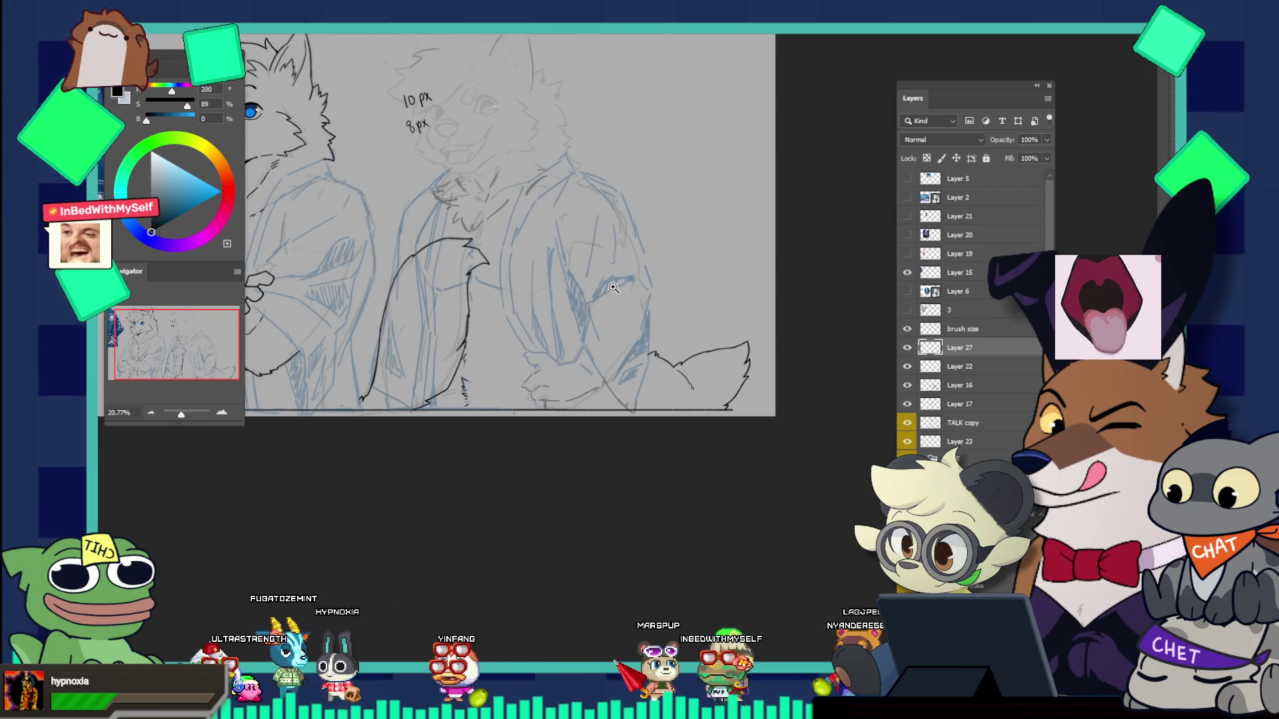
Step: Erase stray pieces of the tail line and reshape the rising curve toward the tip
drag(738, 333, 760, 353)
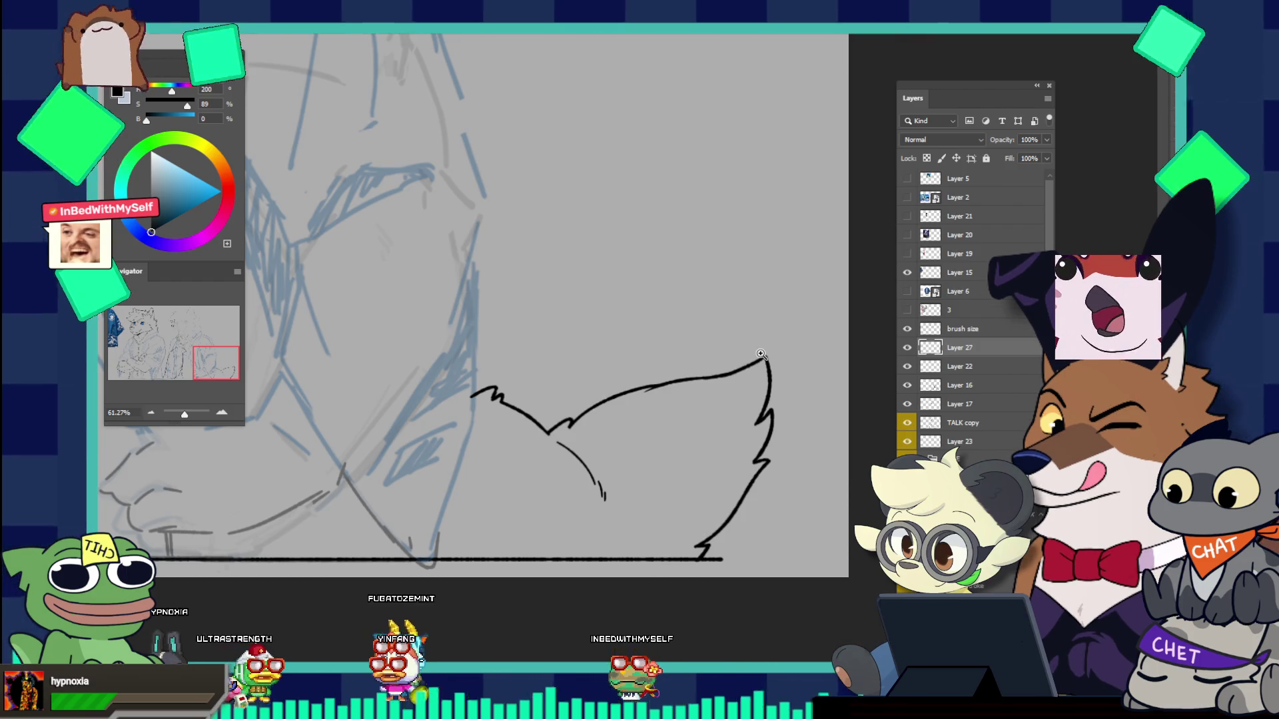
drag(601, 404, 587, 425)
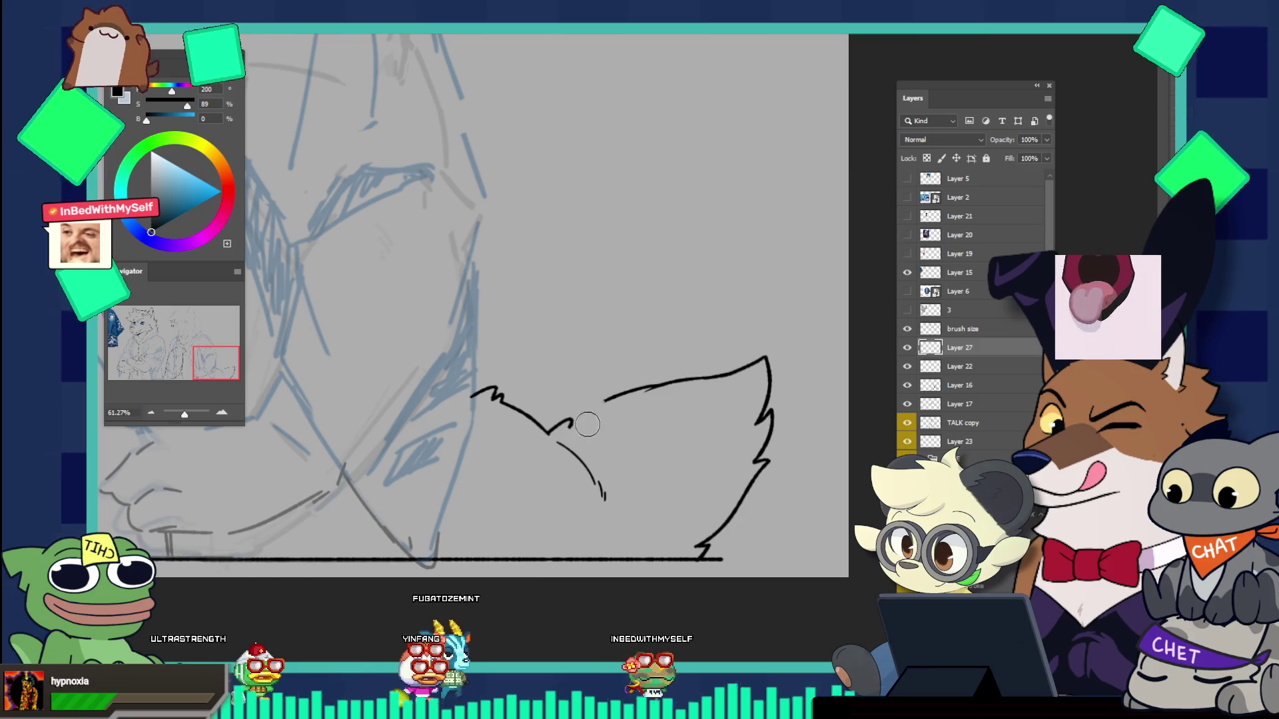
click(723, 375)
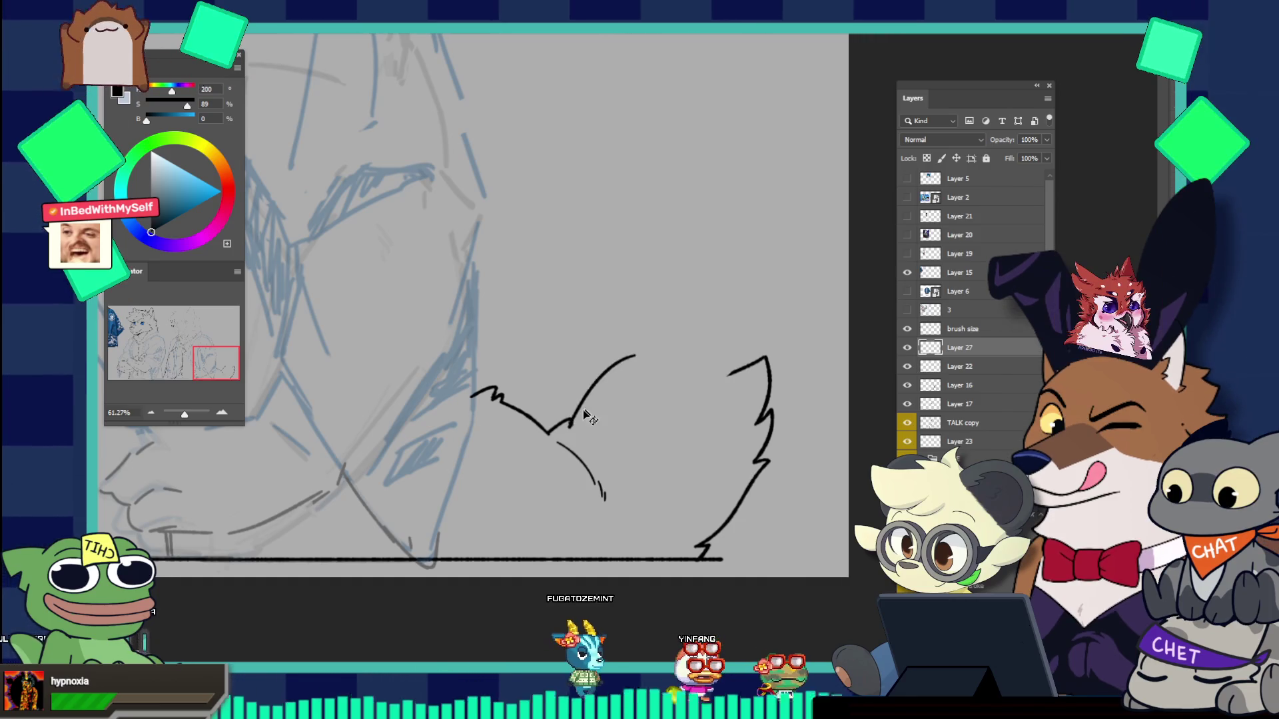
mouse_move(590, 406)
mouse_down()
mouse_move(571, 424)
mouse_move(695, 347)
mouse_up()
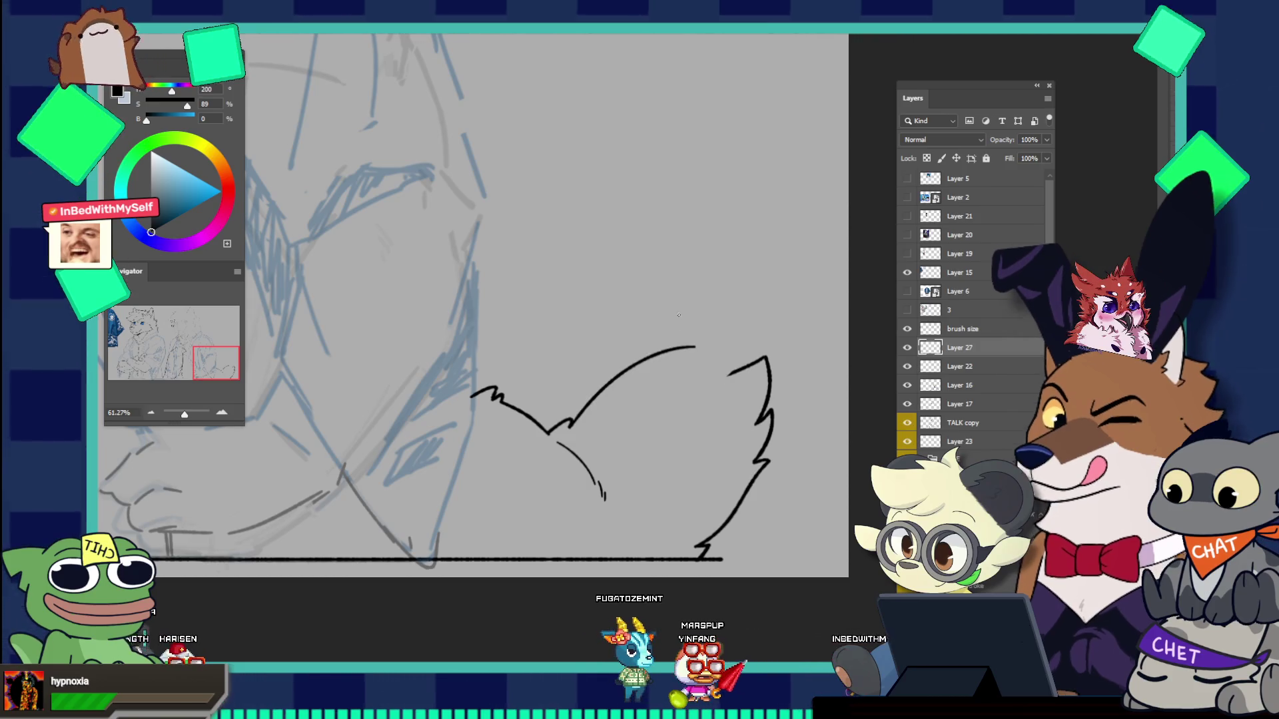
drag(697, 345, 718, 355)
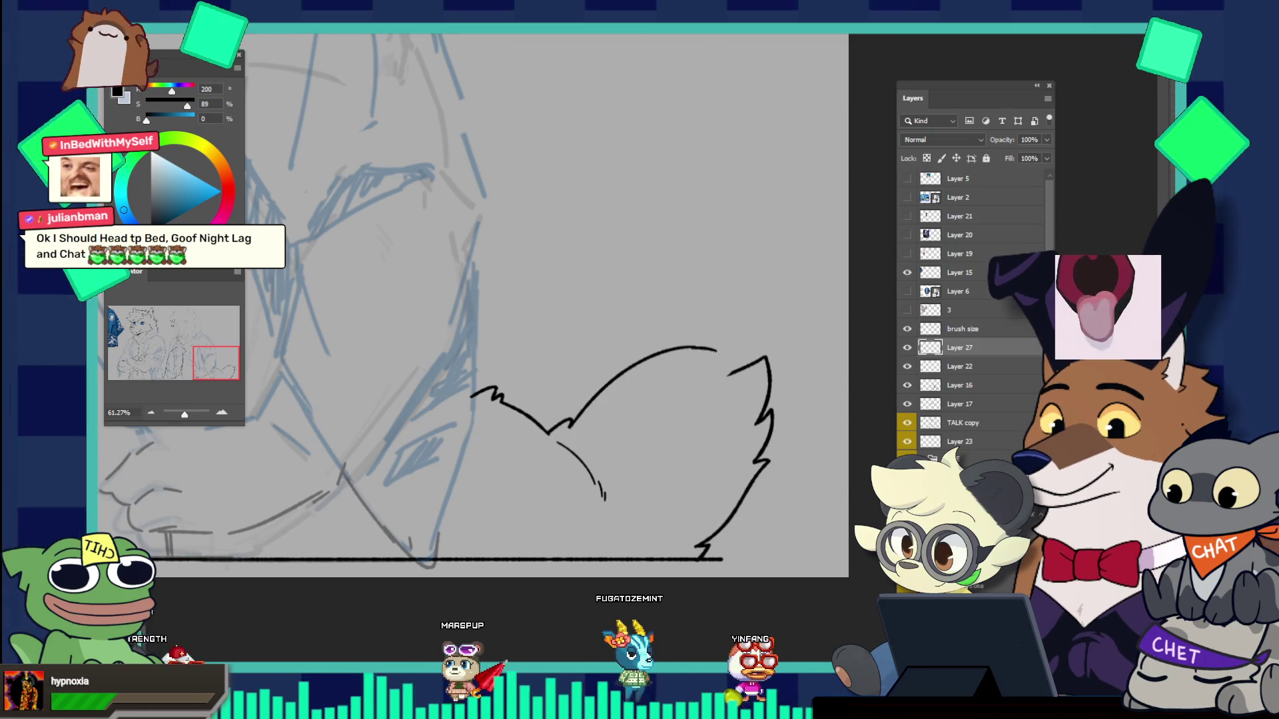
drag(692, 347, 660, 247)
drag(736, 321, 780, 319)
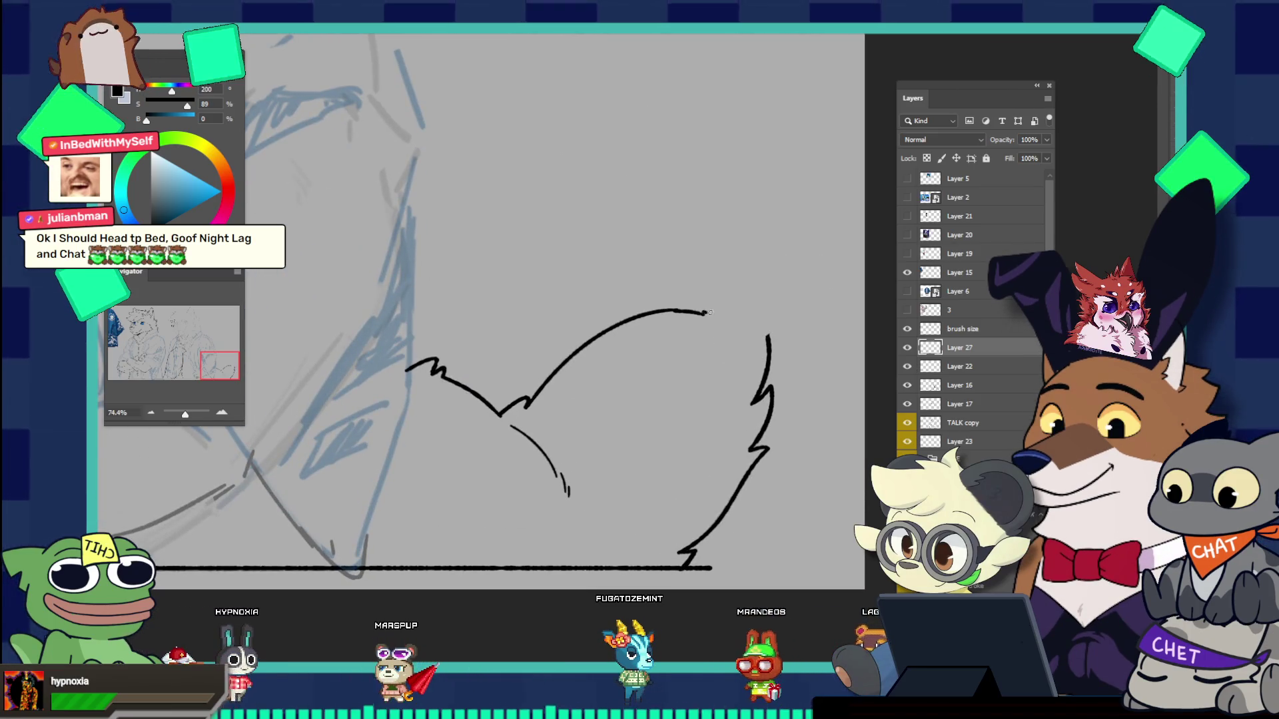
mouse_move(704, 314)
mouse_down()
mouse_move(745, 294)
mouse_move(757, 303)
mouse_up()
key(ctrl+z)
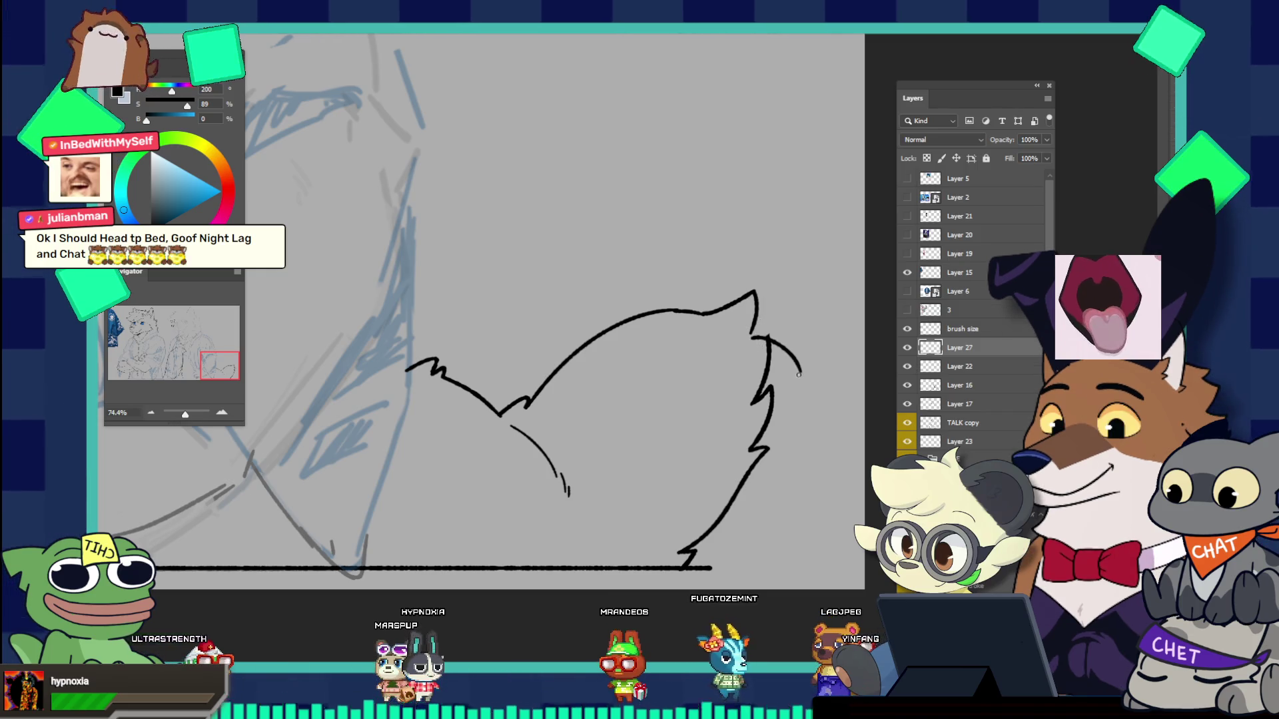
Step: Restore the longer upper tail stroke and begin lassoing the upper tail arc
drag(760, 346, 659, 268)
key(ctrl+z)
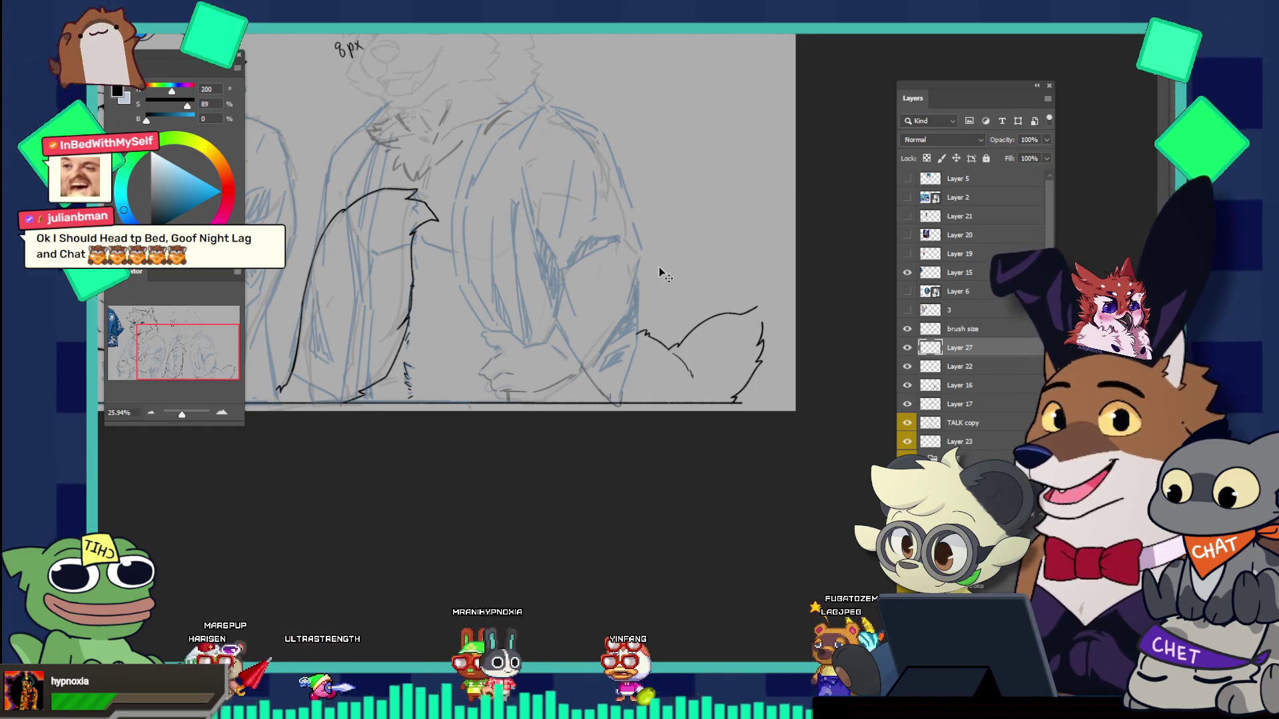
drag(660, 268, 767, 360)
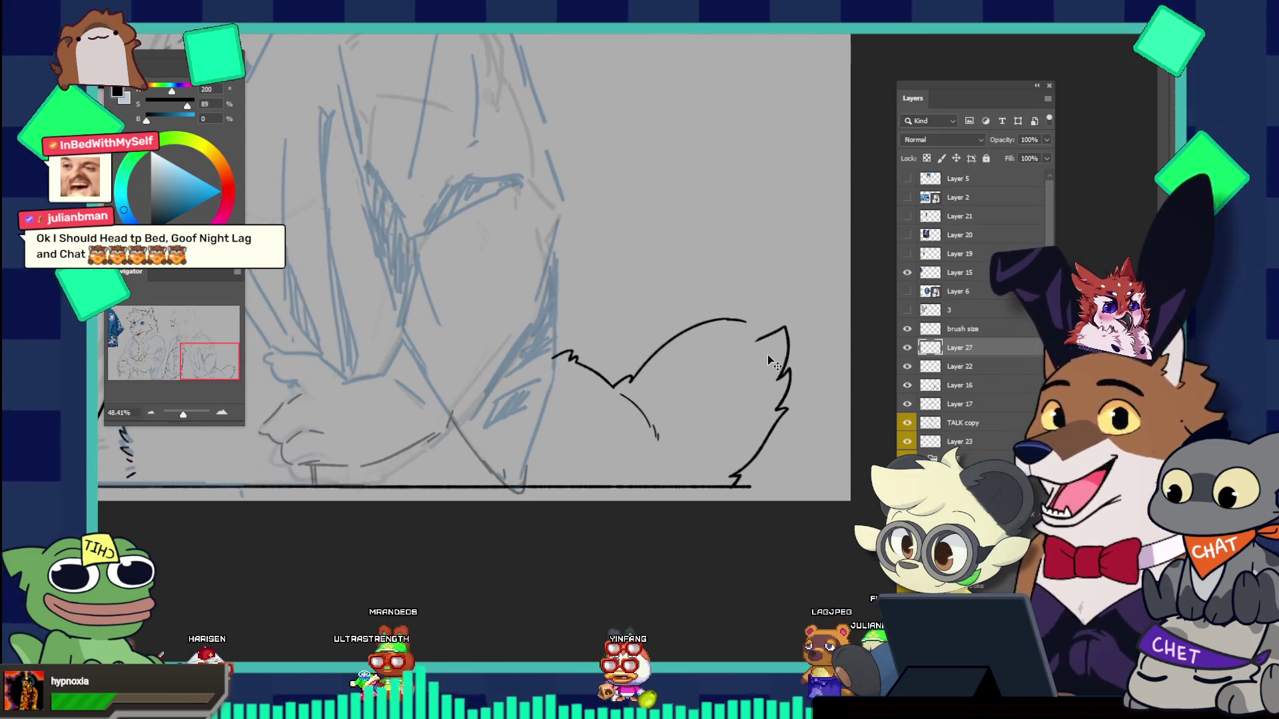
key(ctrl+z)
key(ctrl+z)
key(ctrl+shift+z)
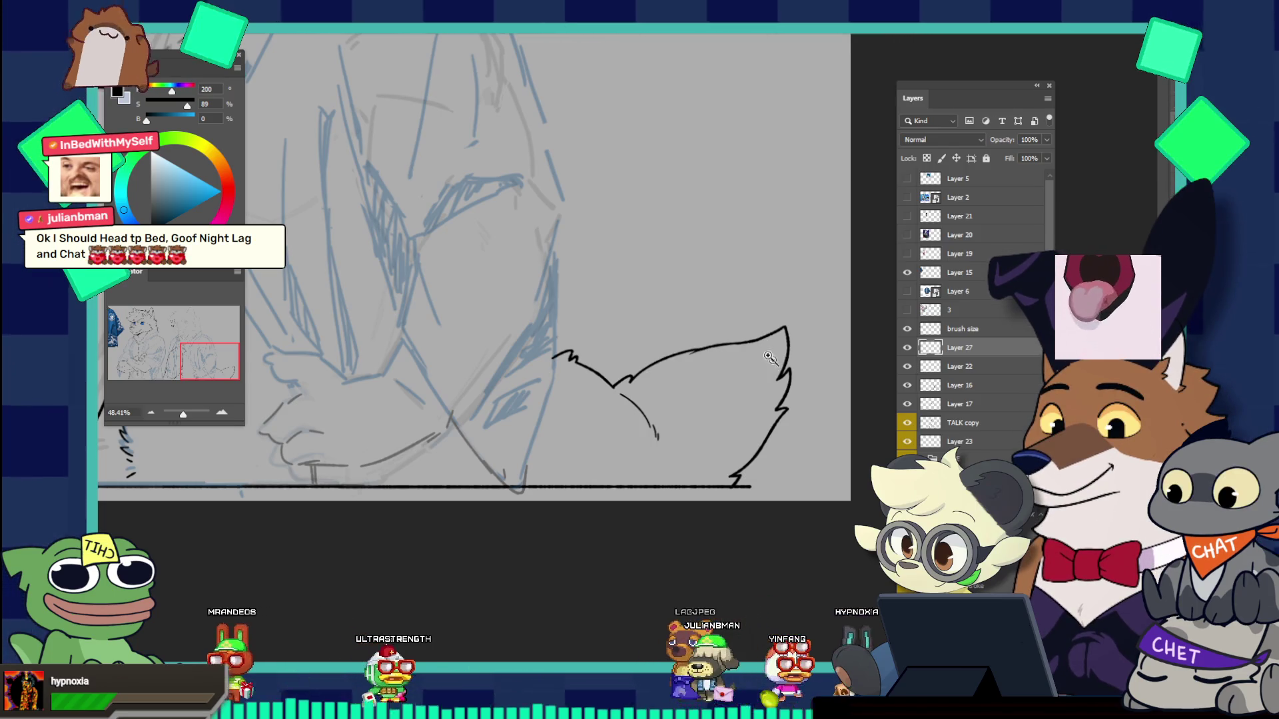
drag(722, 348, 678, 315)
drag(774, 328, 810, 405)
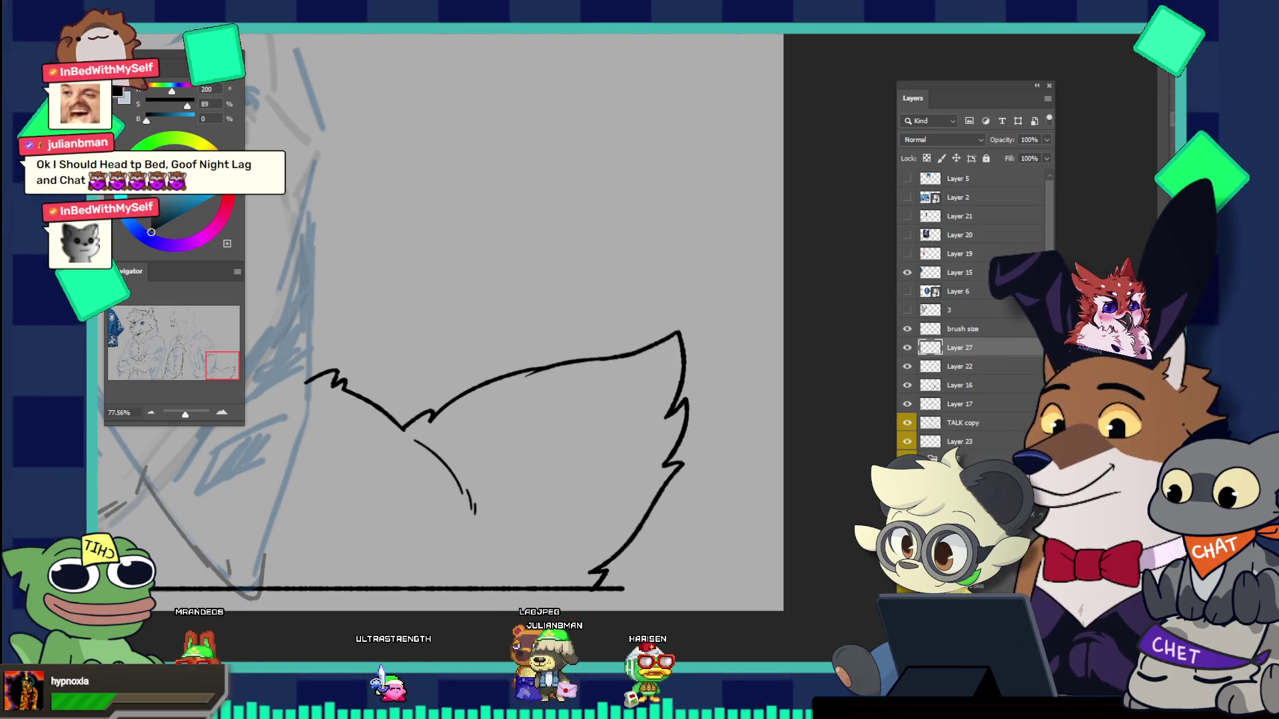
mouse_move(461, 341)
mouse_down()
mouse_move(569, 468)
mouse_move(657, 426)
mouse_move(483, 316)
mouse_up()
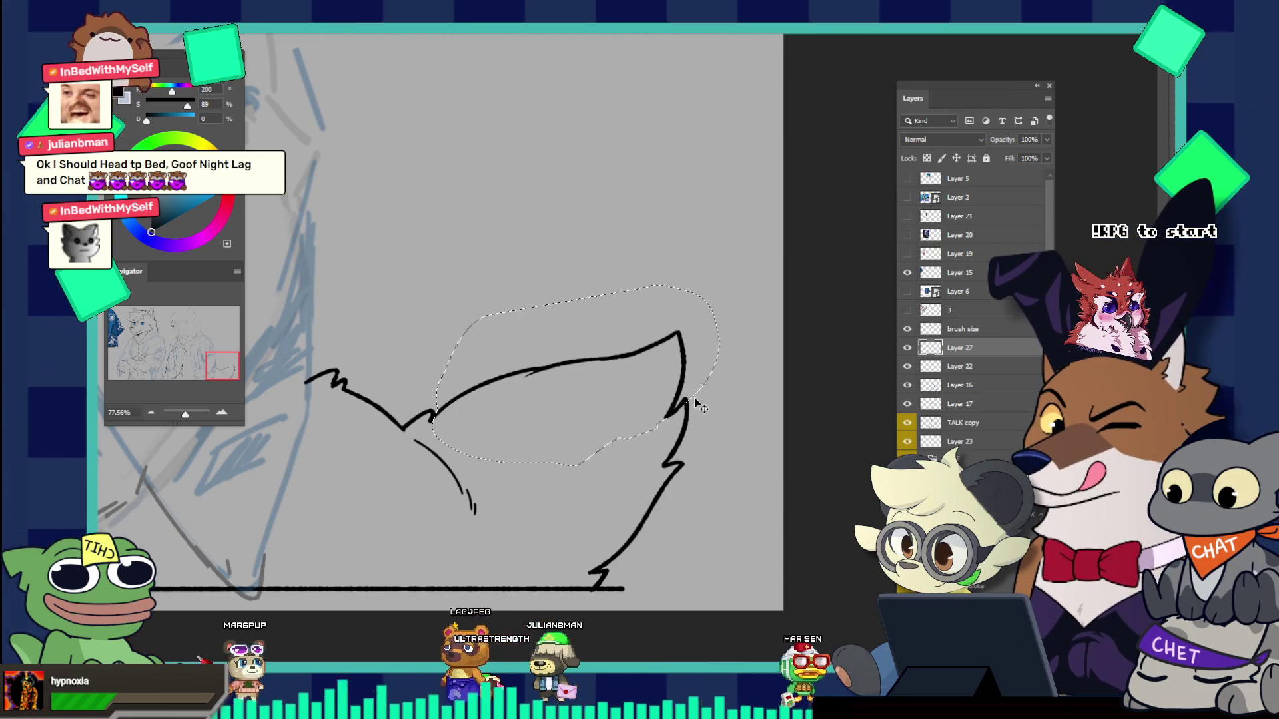
Step: Rotate the lassoed upper tail curve and tip by about 9.5° and apply it
drag(693, 395, 693, 398)
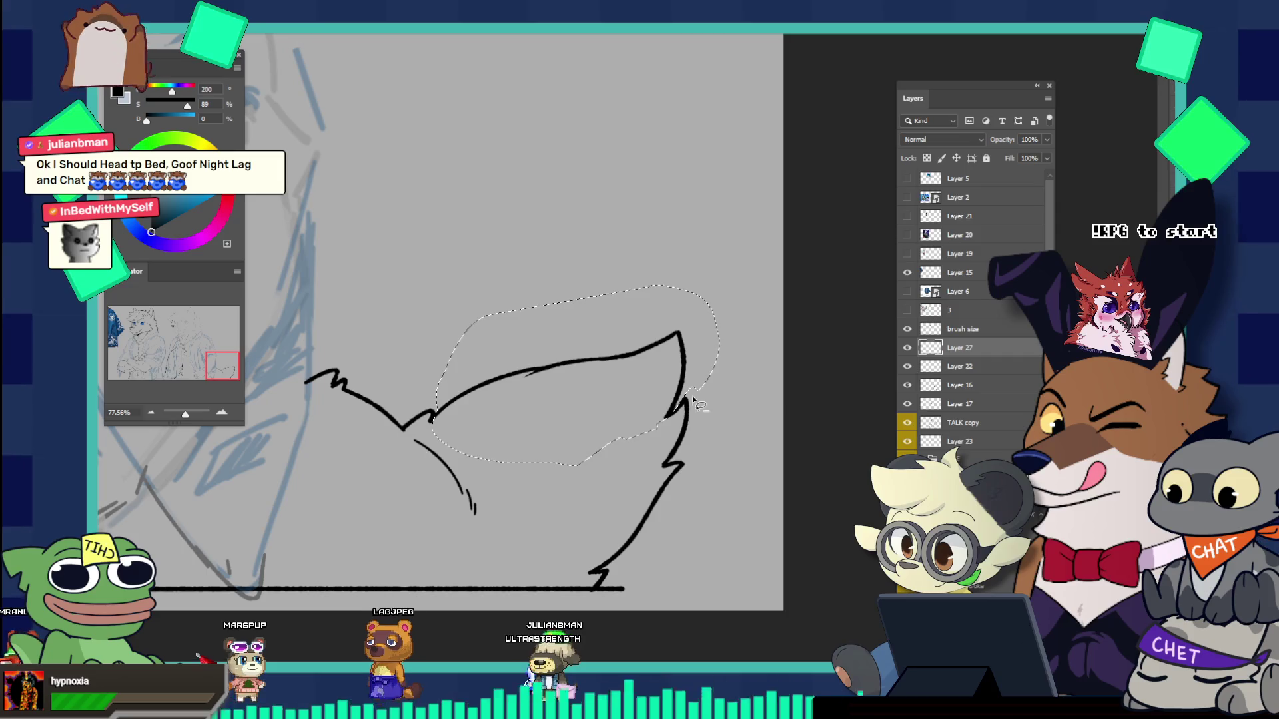
key(ctrl+t)
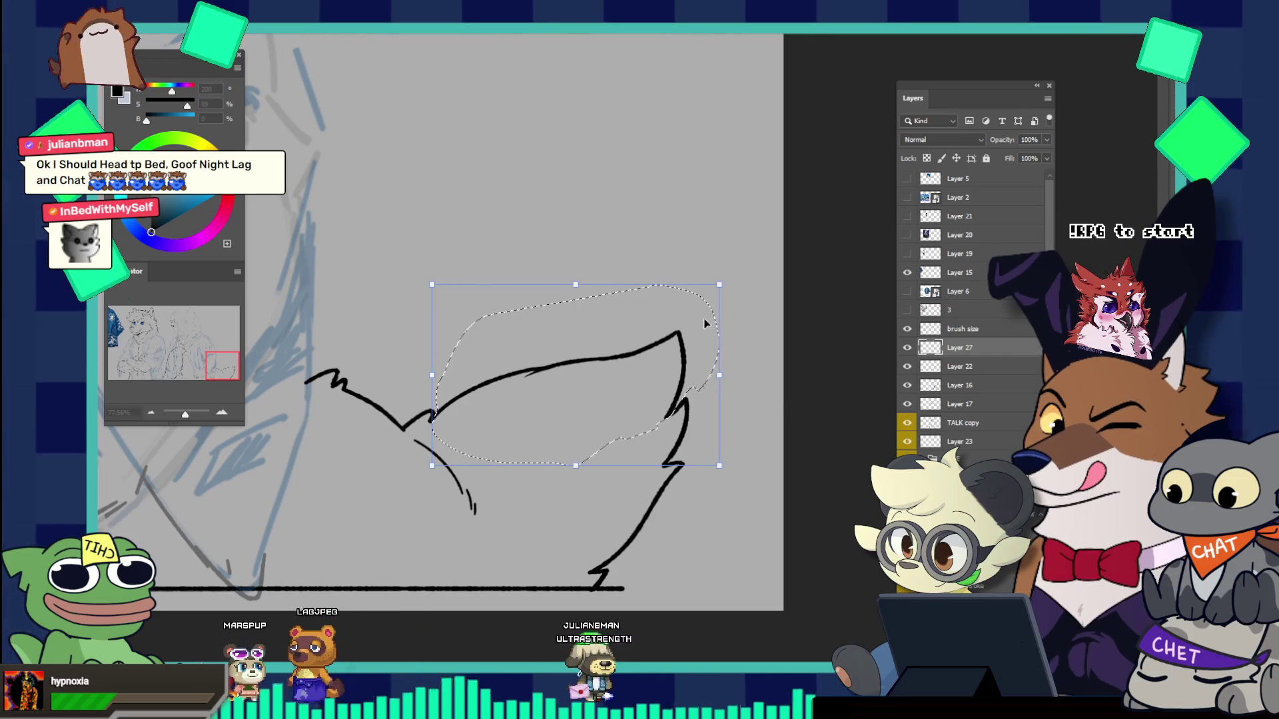
drag(730, 355, 685, 250)
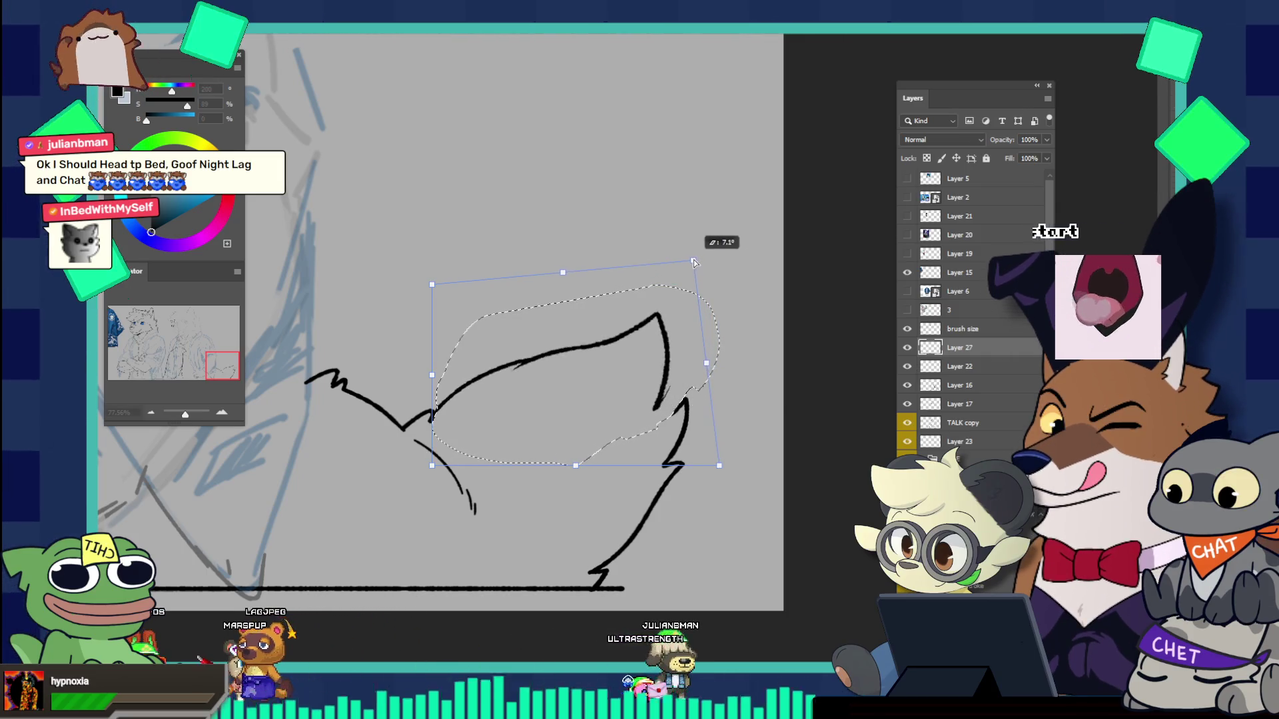
drag(686, 250, 682, 234)
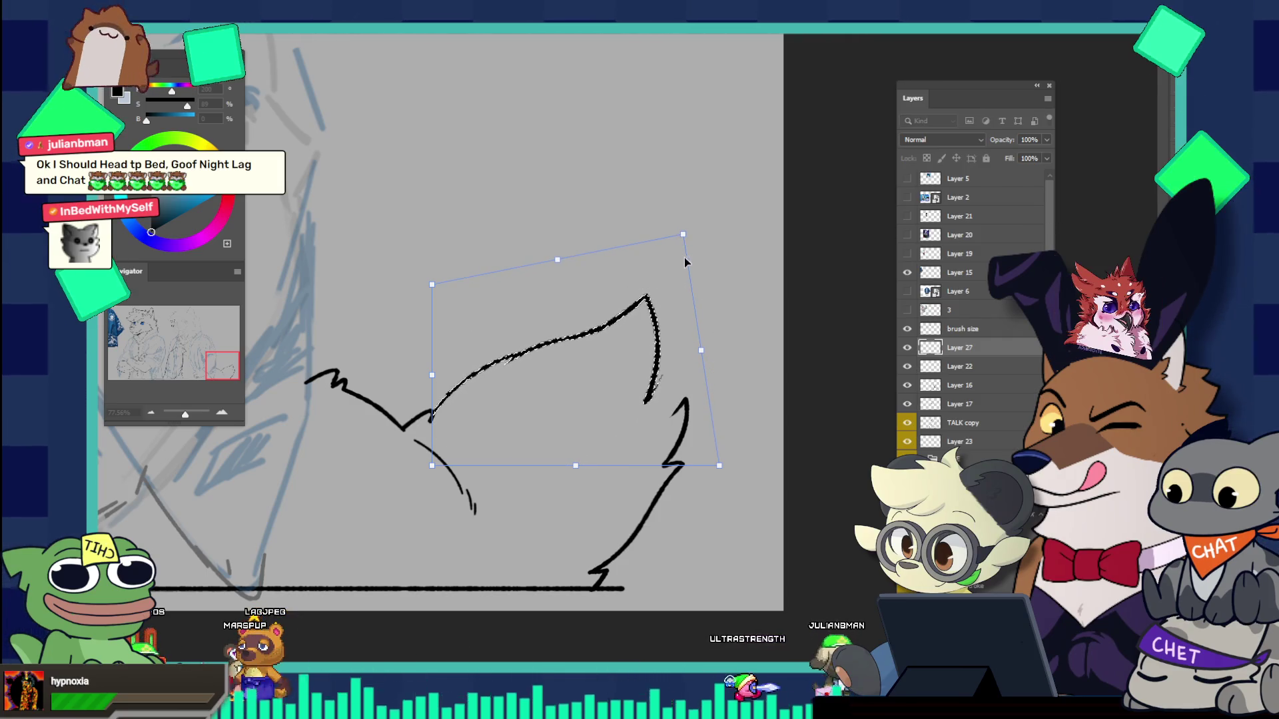
key(Return)
scroll(767, 418, down, 3)
scroll(767, 417, up, 2)
scroll(739, 400, up, 2)
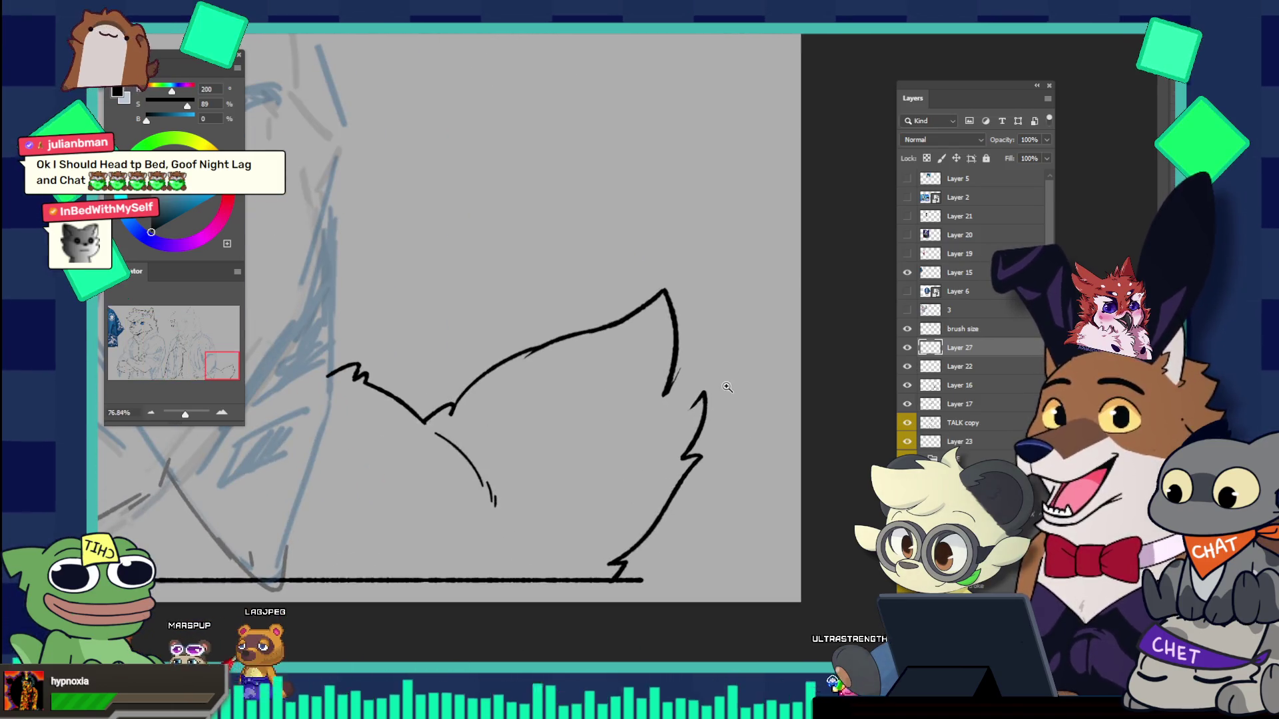
scroll(713, 391, up, 2)
scroll(671, 379, up, 1)
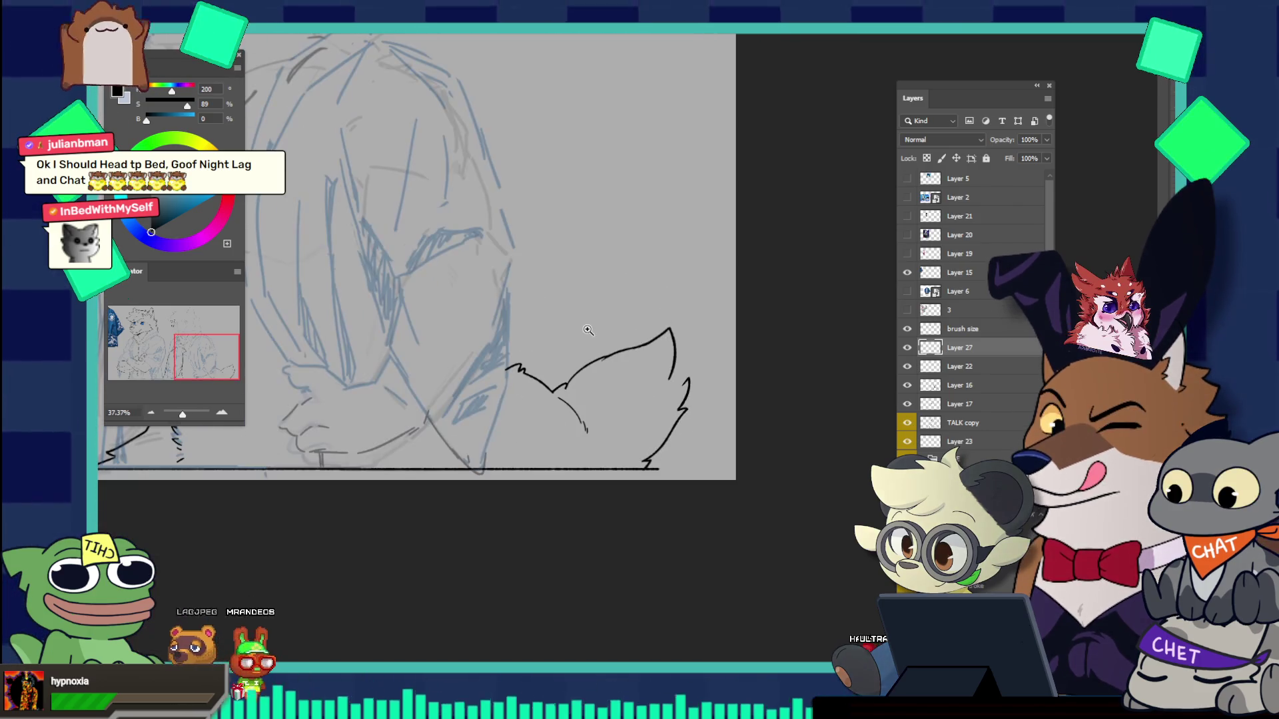
Step: Erase the old tail tip outline and extend the upper curve toward the tip with the brush
scroll(696, 376, down, 3)
scroll(708, 359, down, 3)
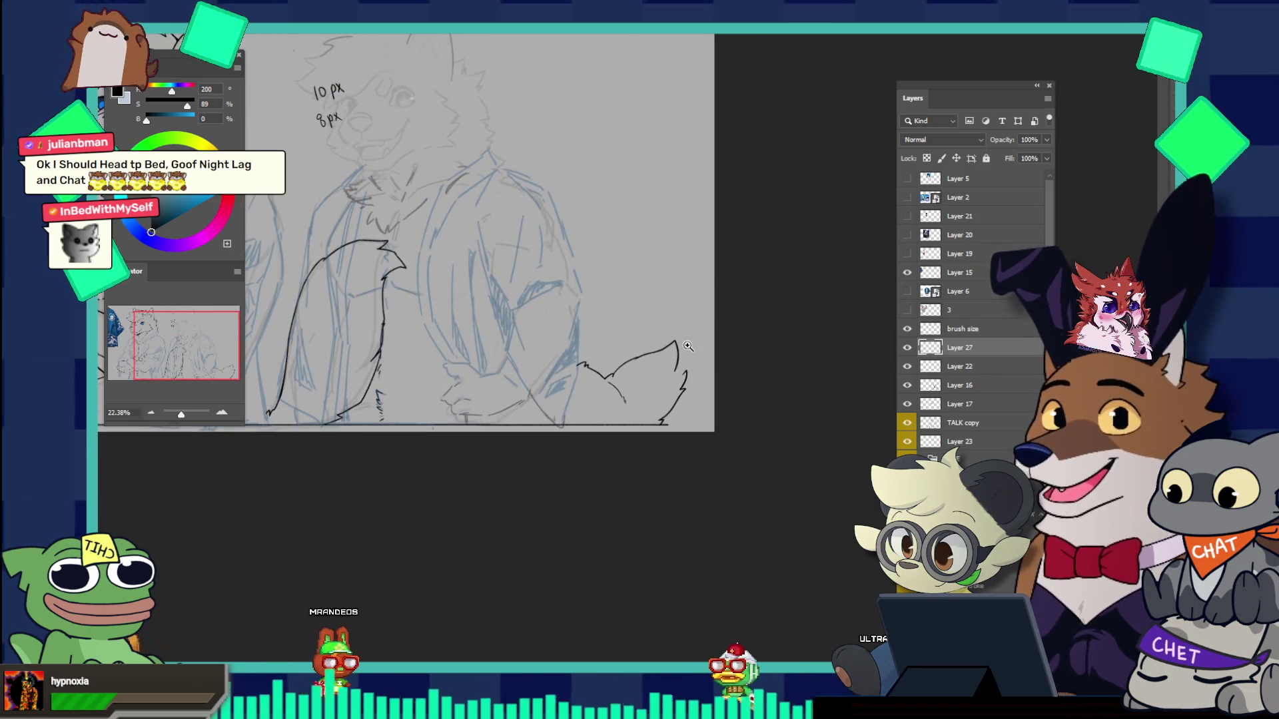
scroll(687, 346, up, 3)
scroll(693, 350, up, 3)
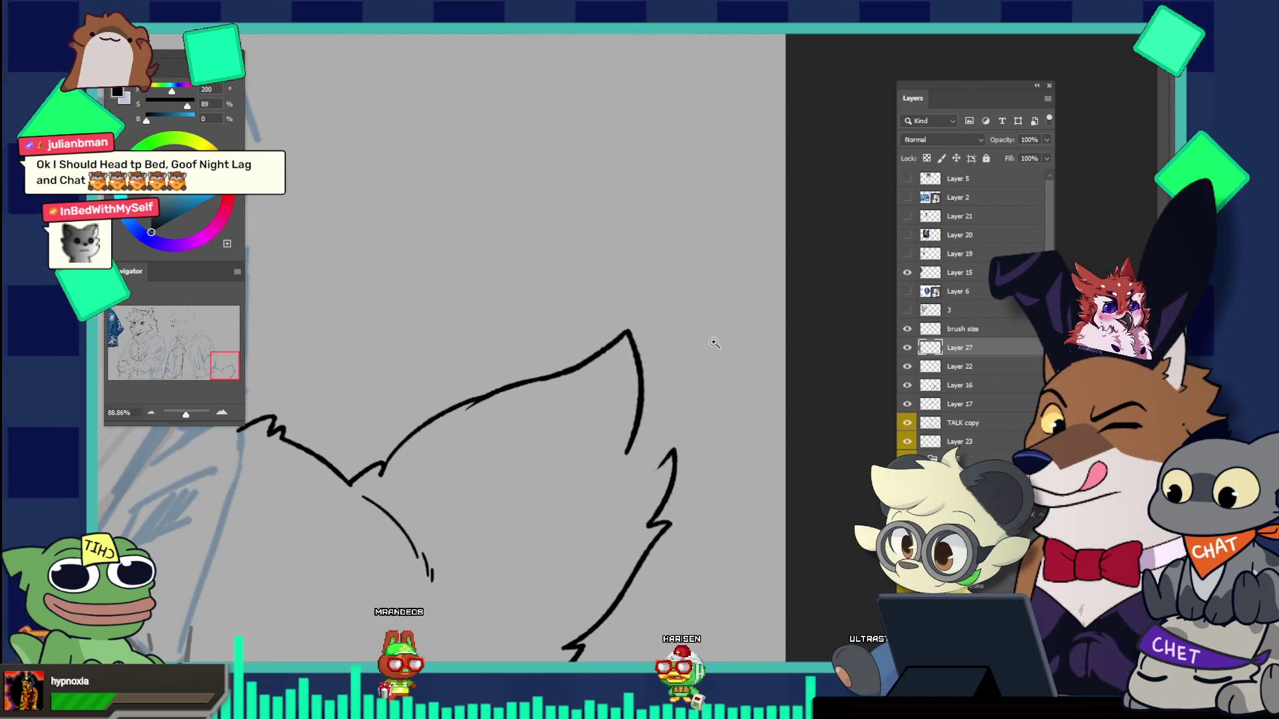
drag(631, 340, 628, 458)
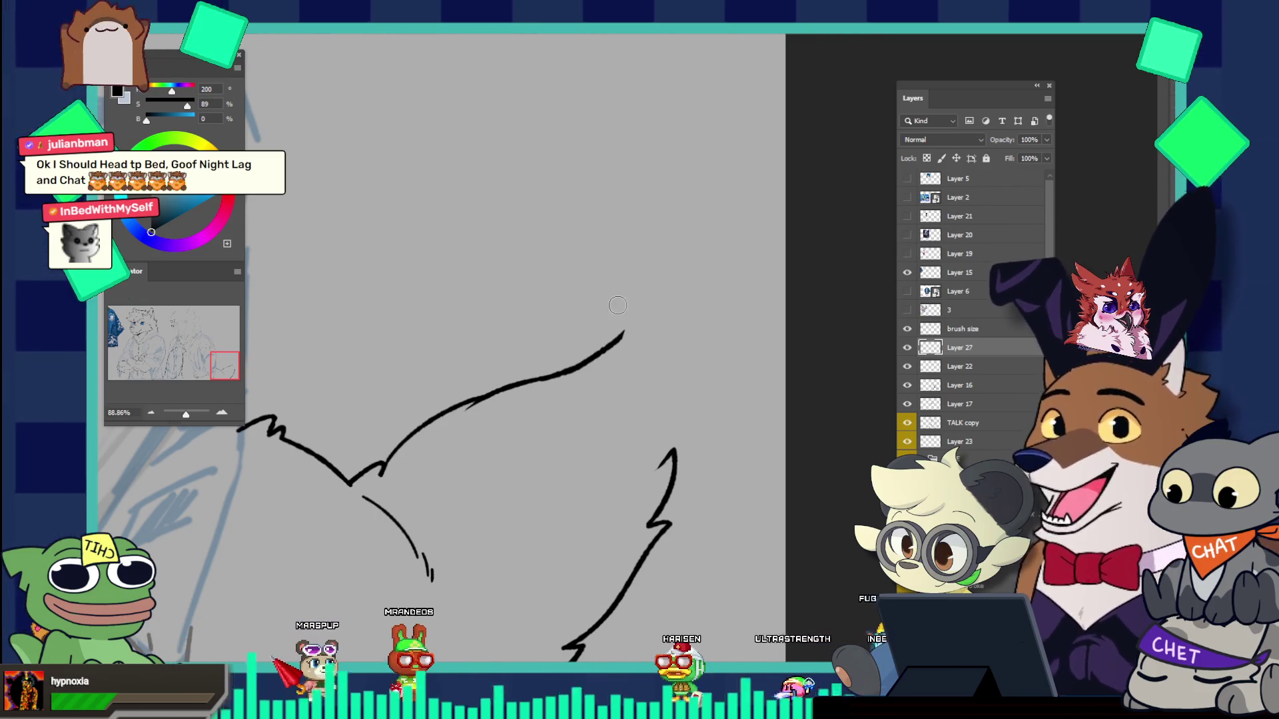
key(b)
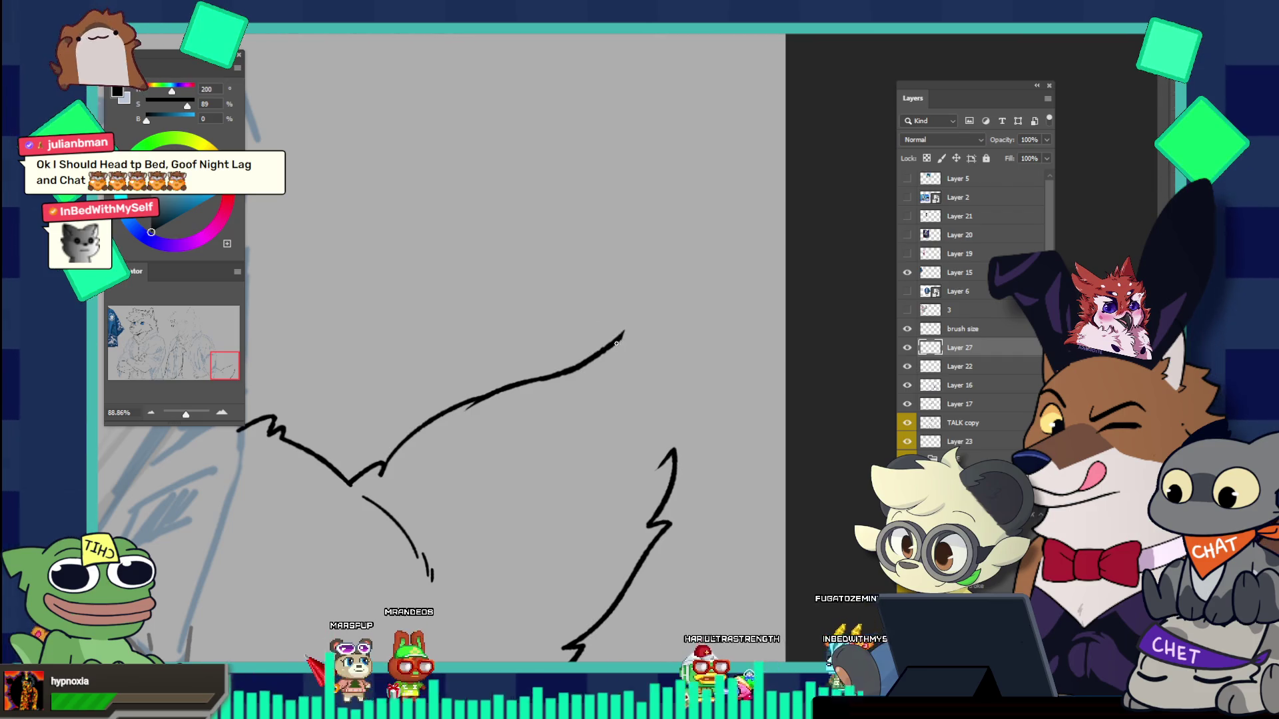
key(ctrl+z)
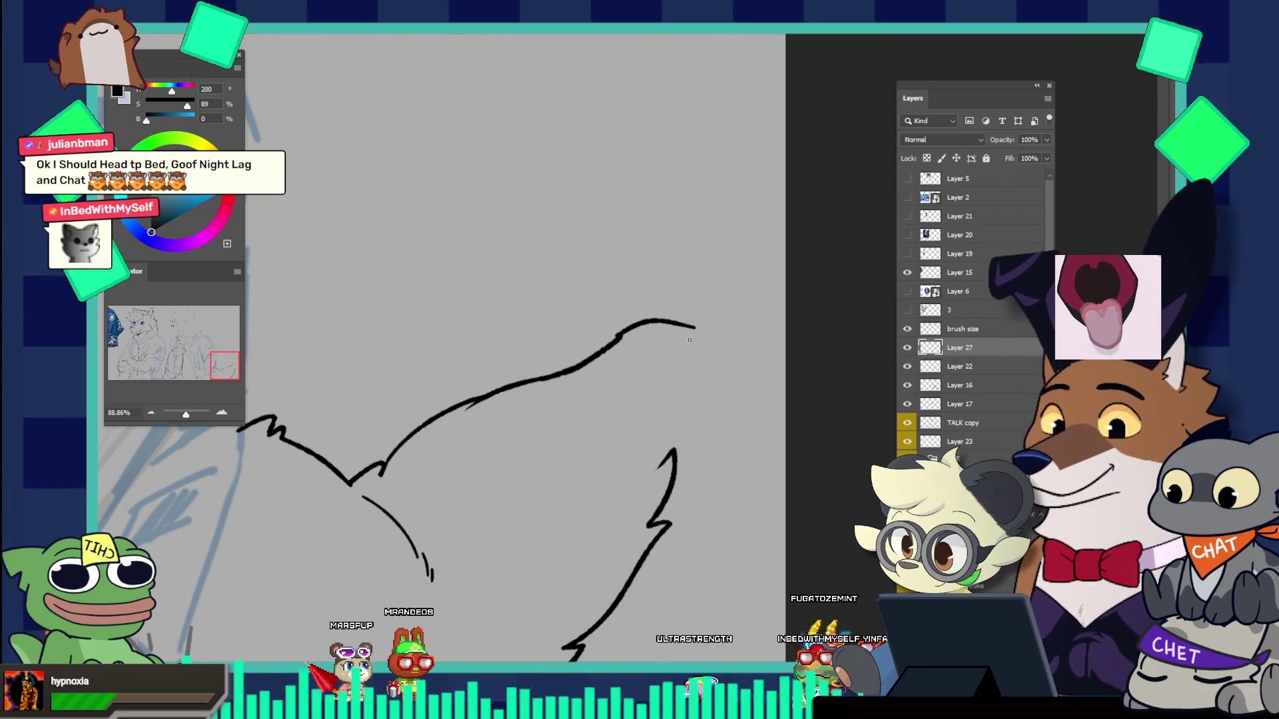
mouse_move(624, 331)
mouse_down()
mouse_move(692, 337)
mouse_move(607, 306)
mouse_up()
click(678, 347)
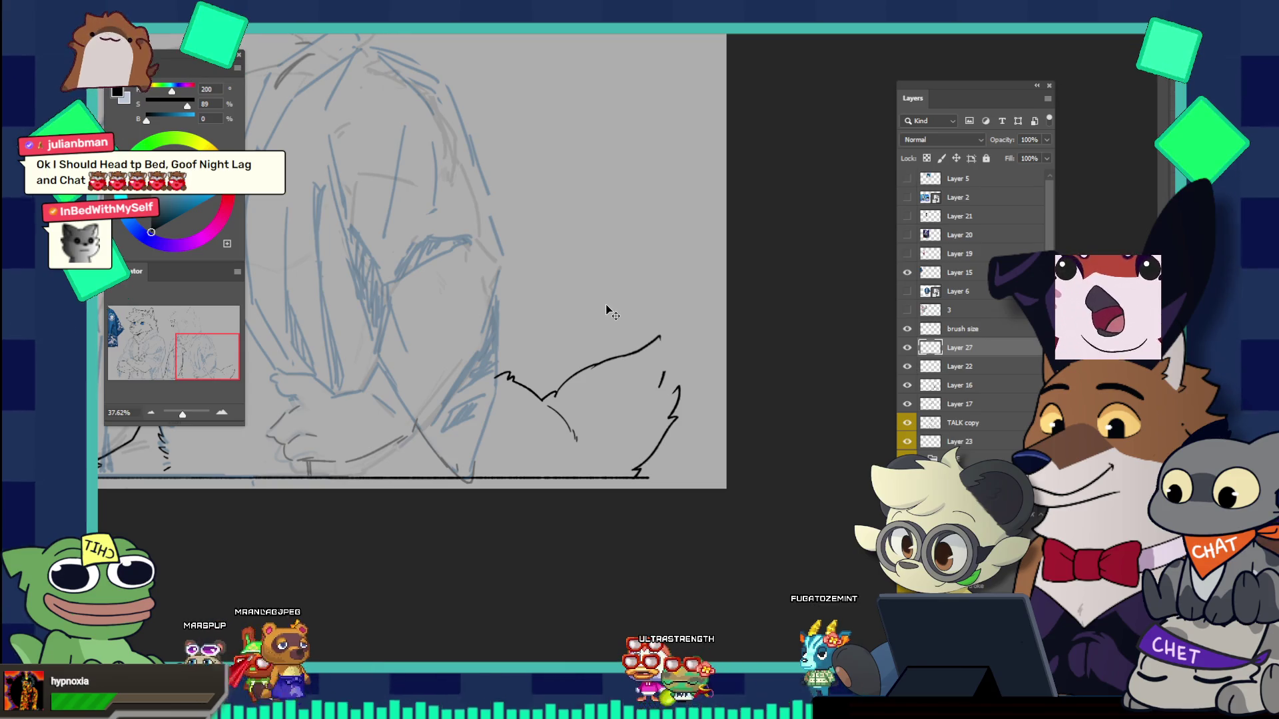
mouse_move(607, 305)
mouse_down()
mouse_move(717, 385)
mouse_move(708, 380)
mouse_up()
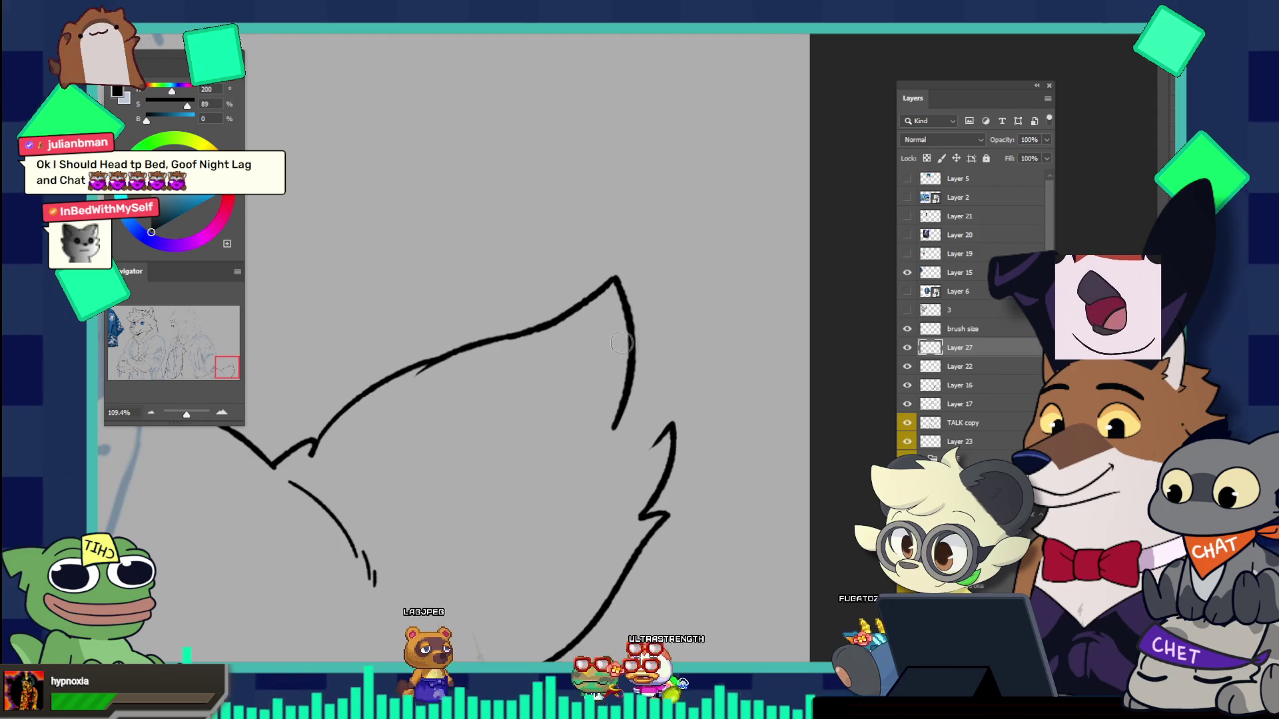
Step: Redraw the tip's jagged right edge down toward the ground line, redoing strokes until clean
key(ctrl+z)
drag(616, 278, 632, 385)
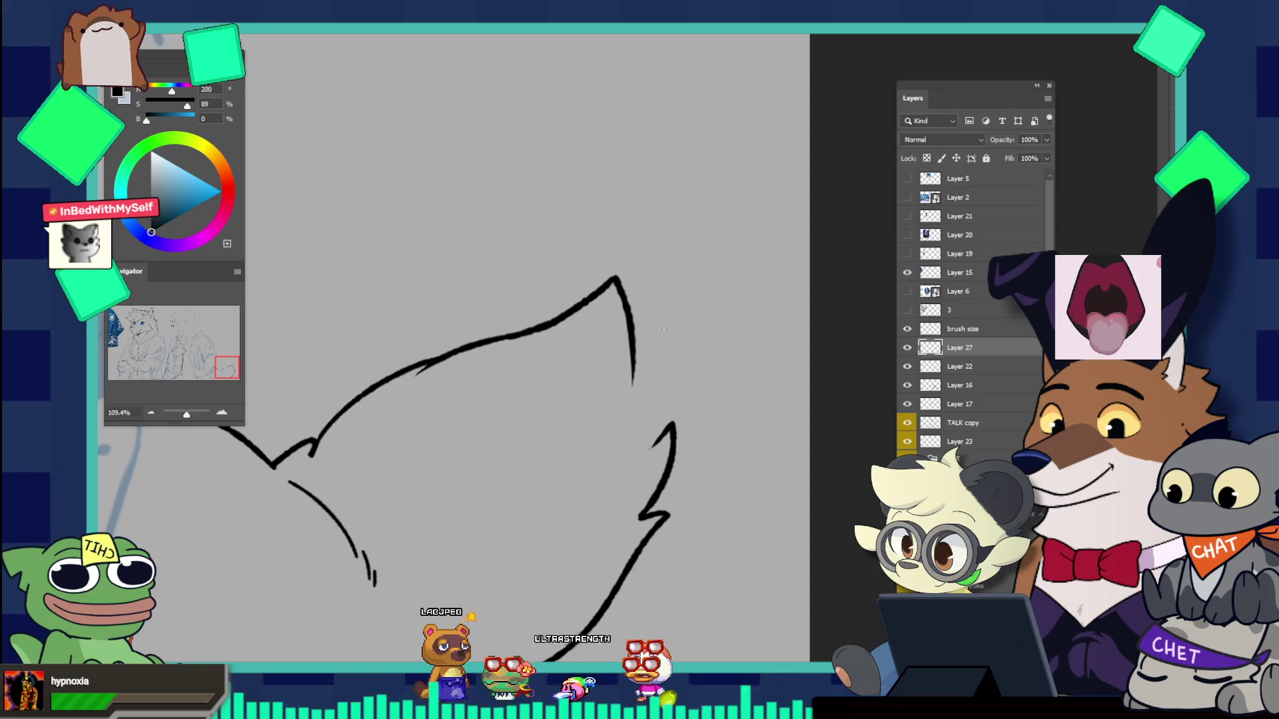
key(ctrl+z)
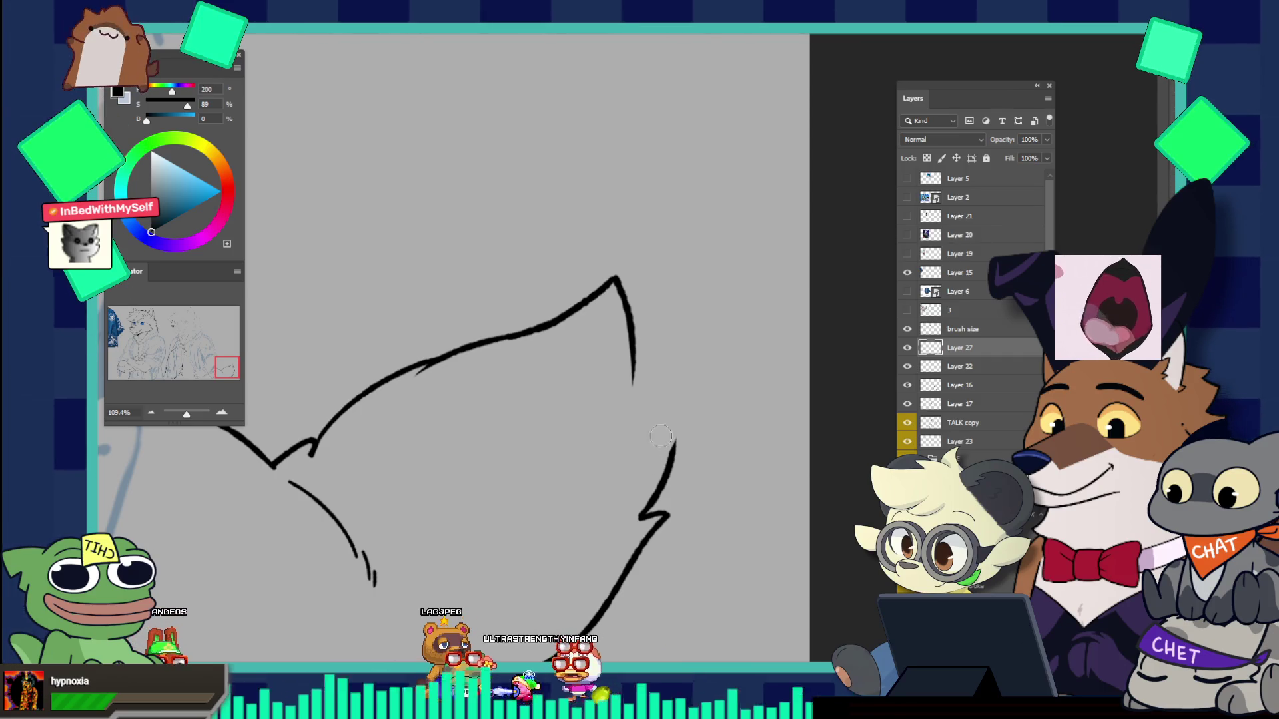
drag(676, 439, 668, 470)
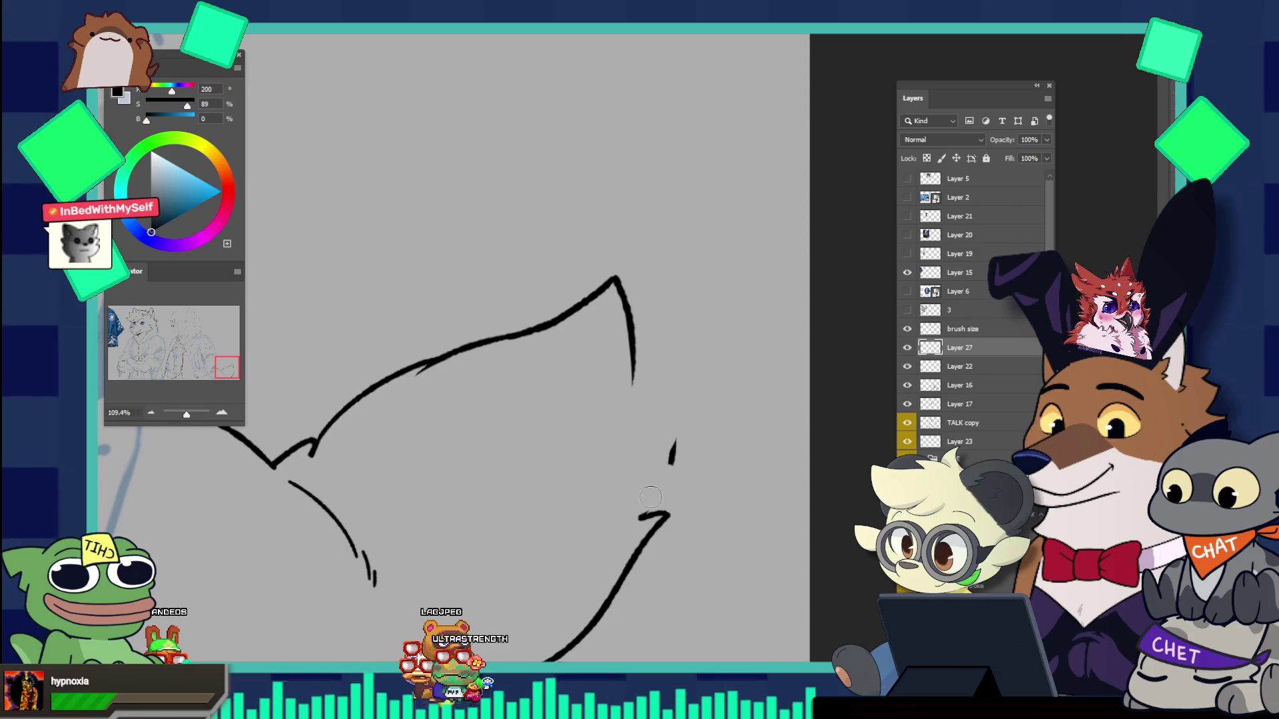
key(ctrl+z)
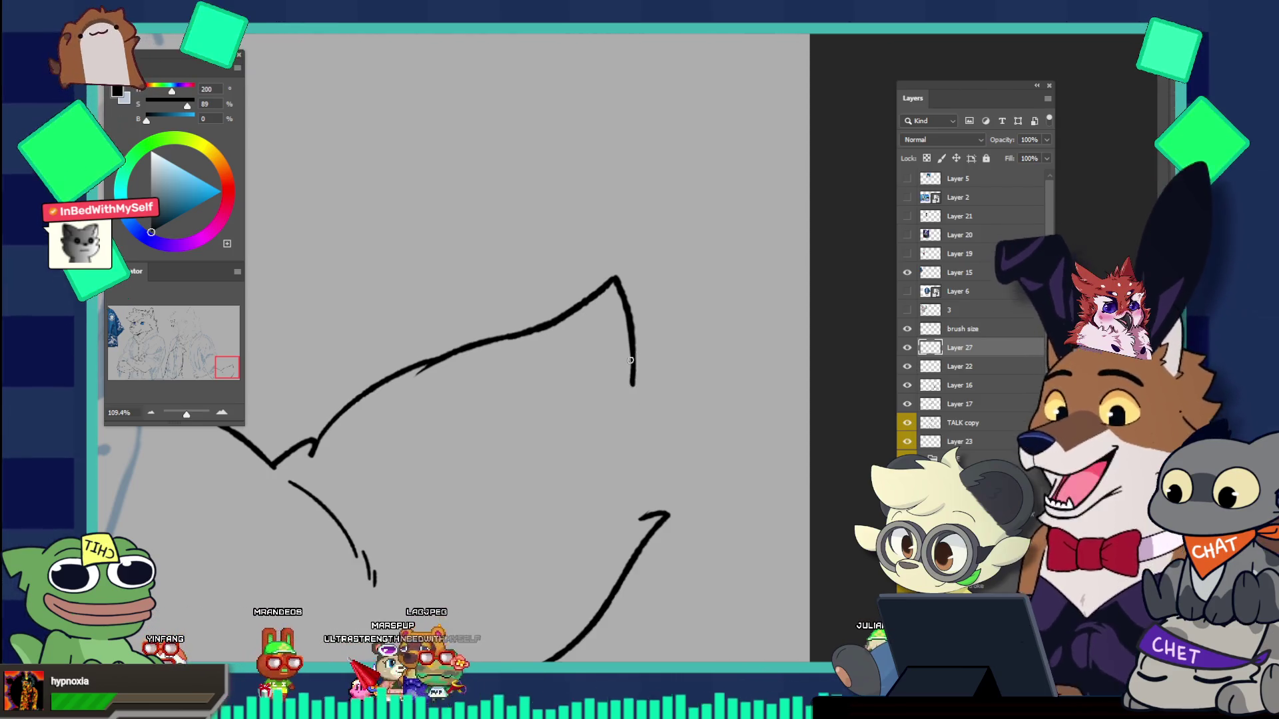
drag(631, 367, 638, 366)
key(ctrl+z)
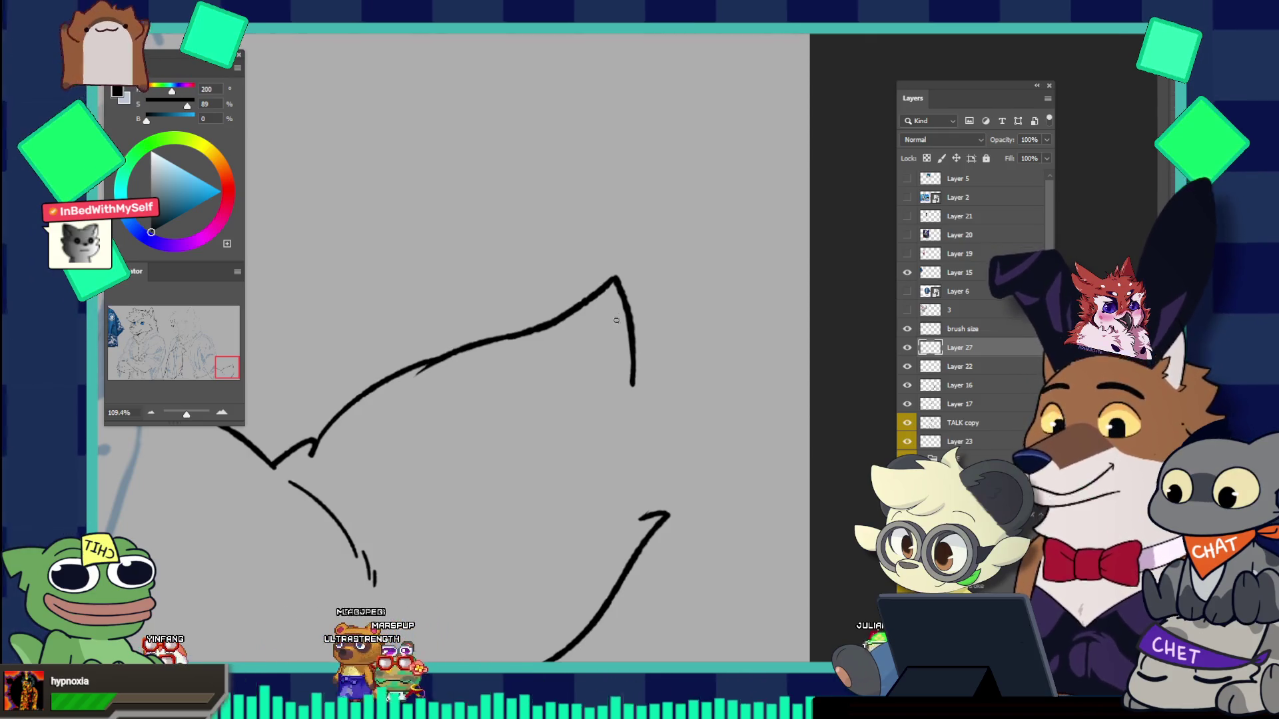
drag(633, 383, 639, 422)
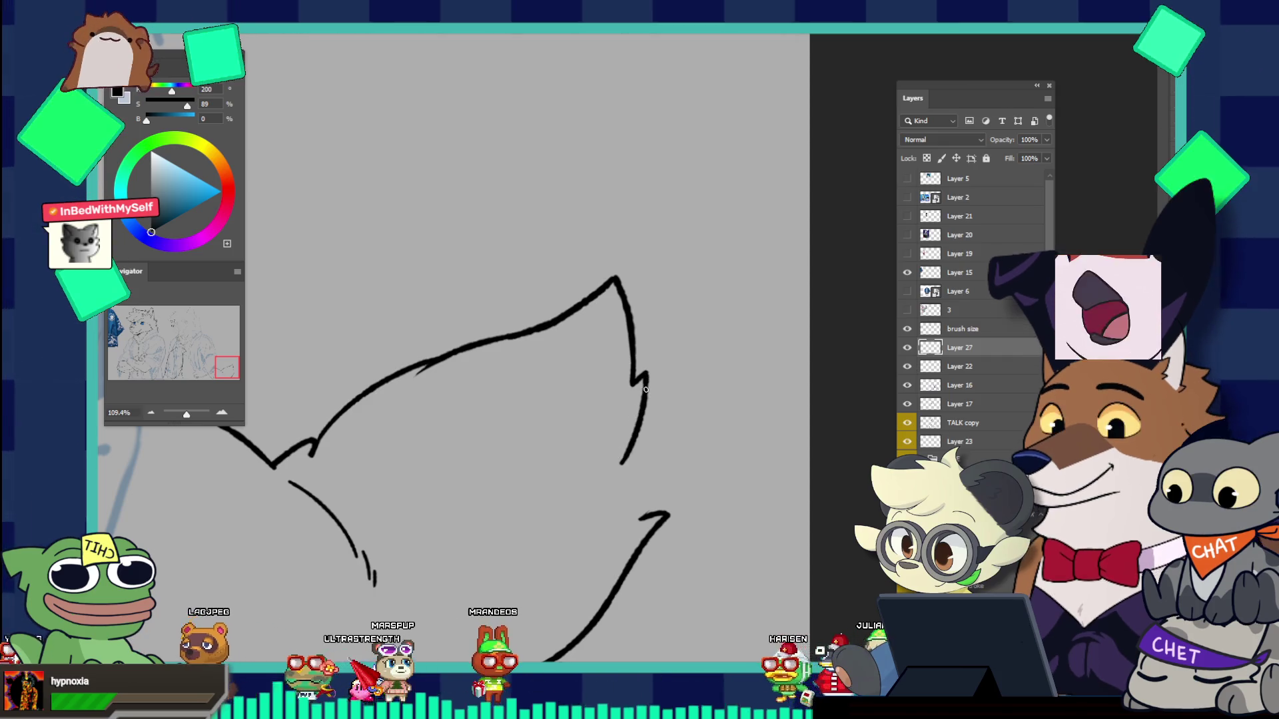
drag(643, 376, 631, 496)
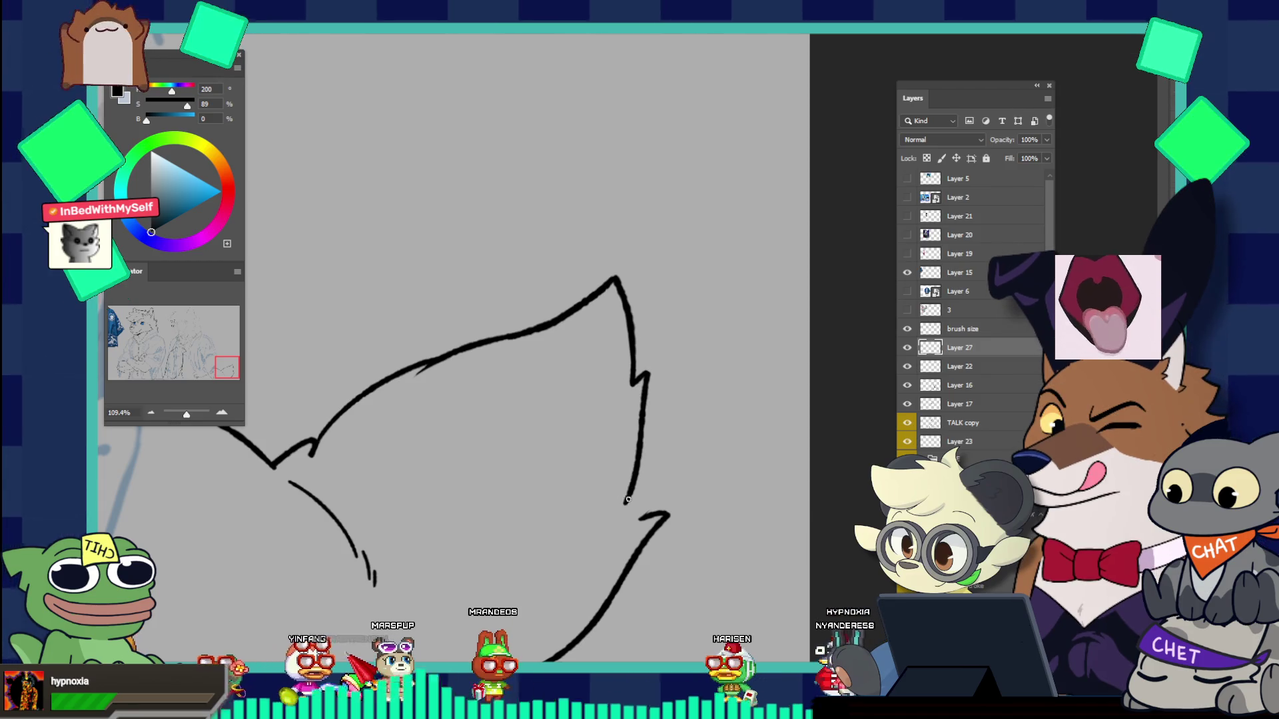
key(ctrl+z)
key(ctrl+z)
mouse_move(644, 381)
mouse_down()
mouse_move(637, 491)
mouse_move(558, 393)
mouse_up()
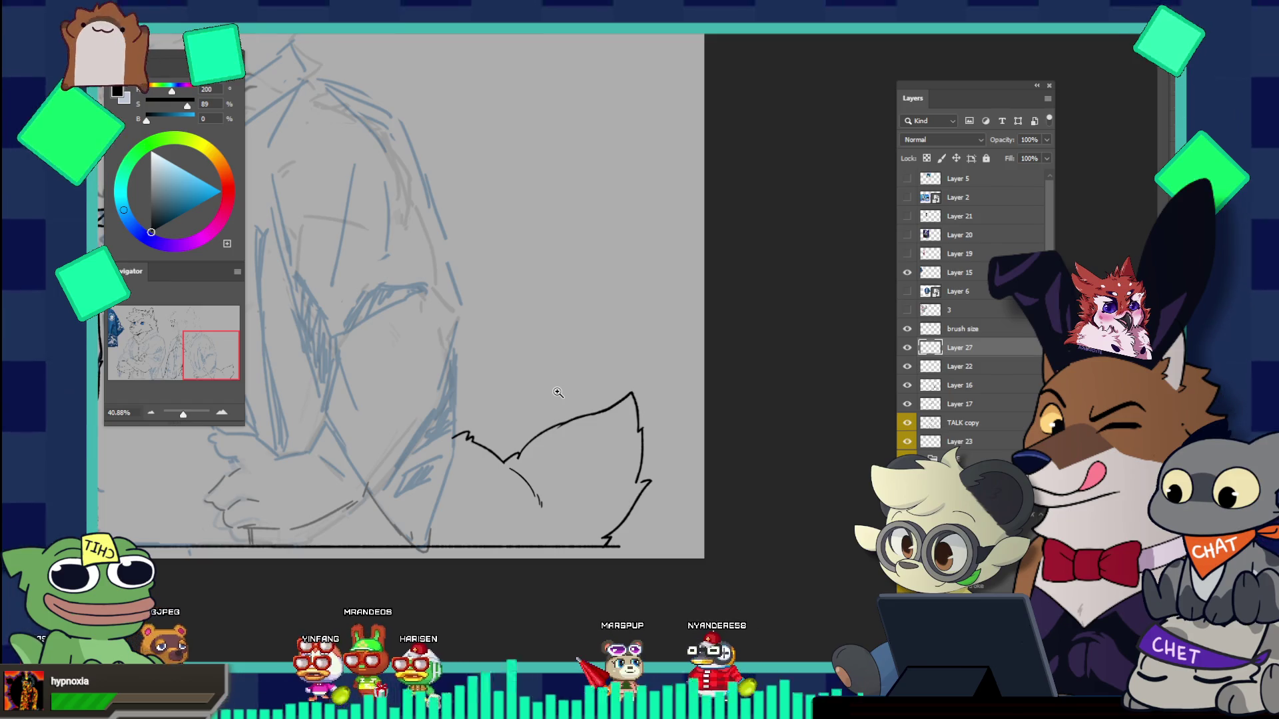
Step: Draw a short stroke joining the tail tip's right edge downward, then zoom out to 14%
drag(558, 392, 709, 464)
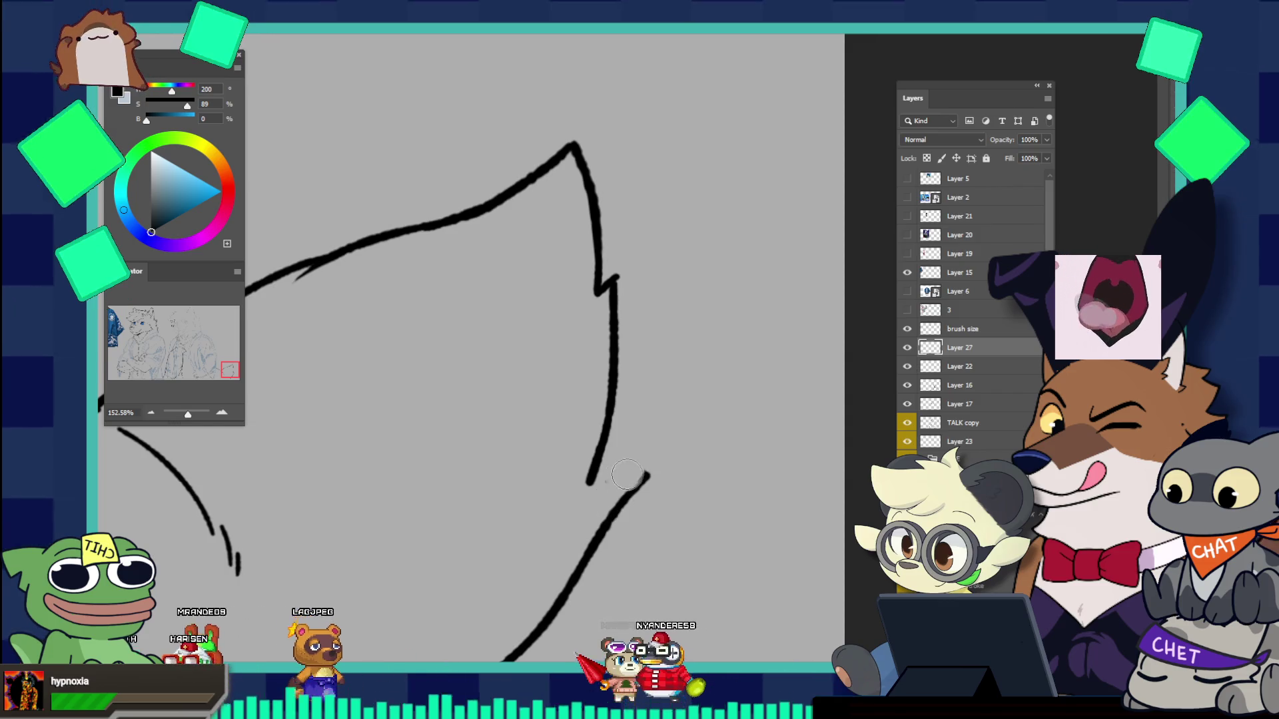
drag(656, 437, 556, 348)
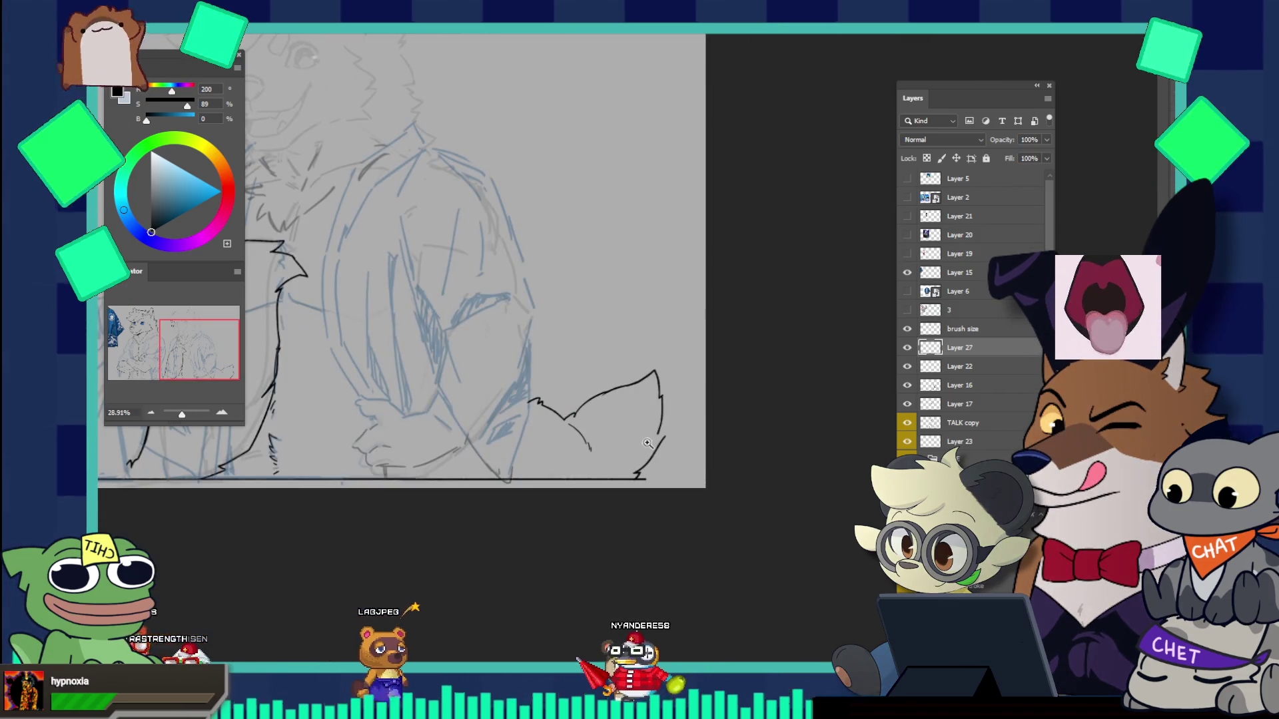
drag(661, 436, 721, 413)
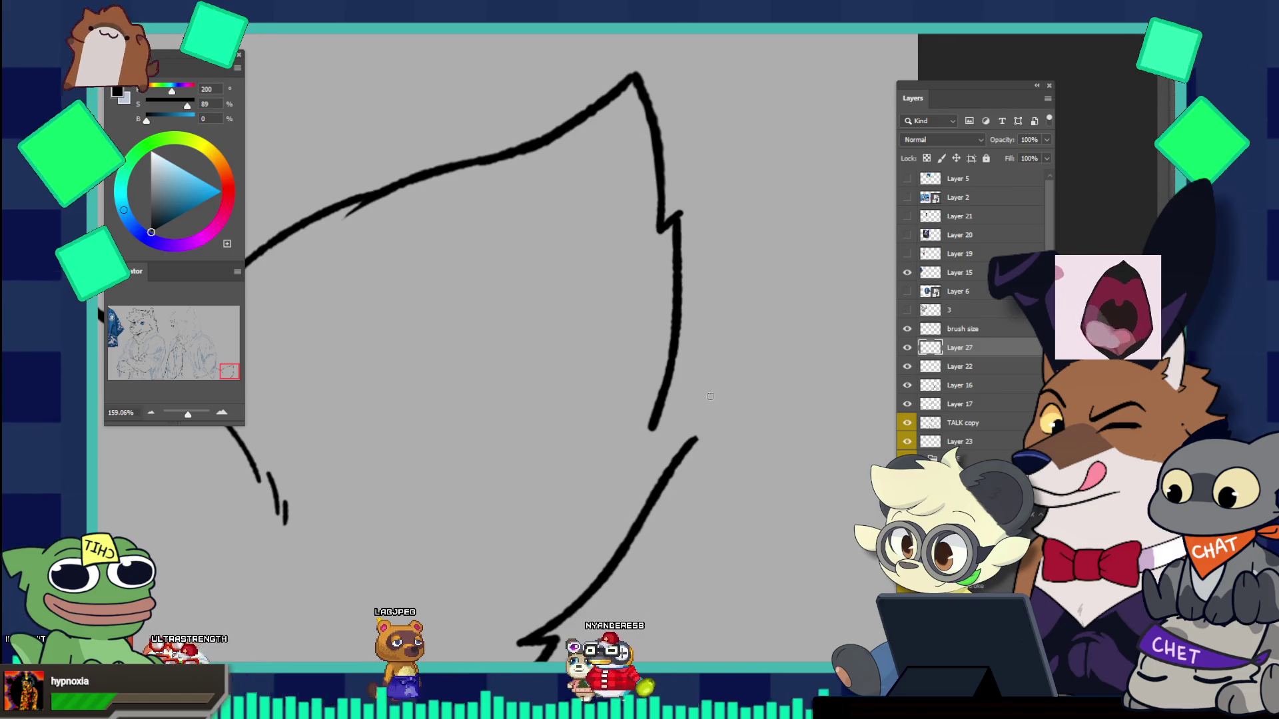
mouse_move(640, 455)
mouse_down()
mouse_move(652, 428)
mouse_move(678, 441)
mouse_up()
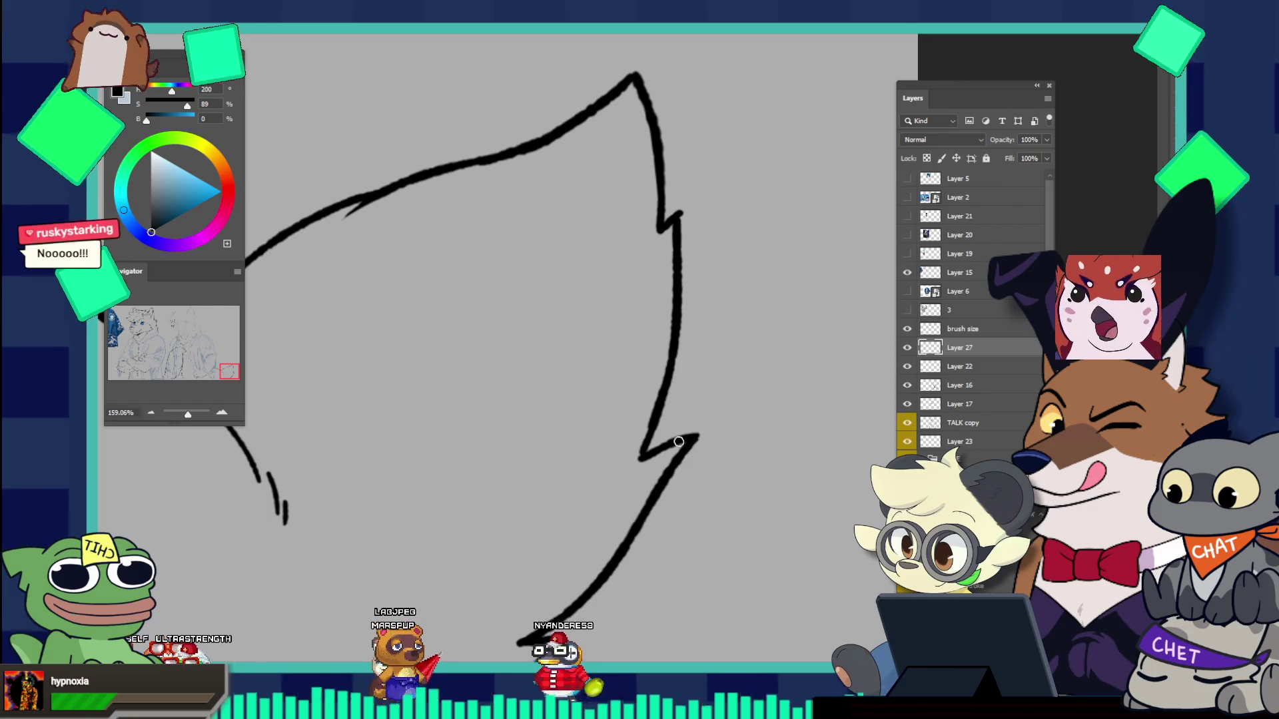
scroll(656, 416, down, 10)
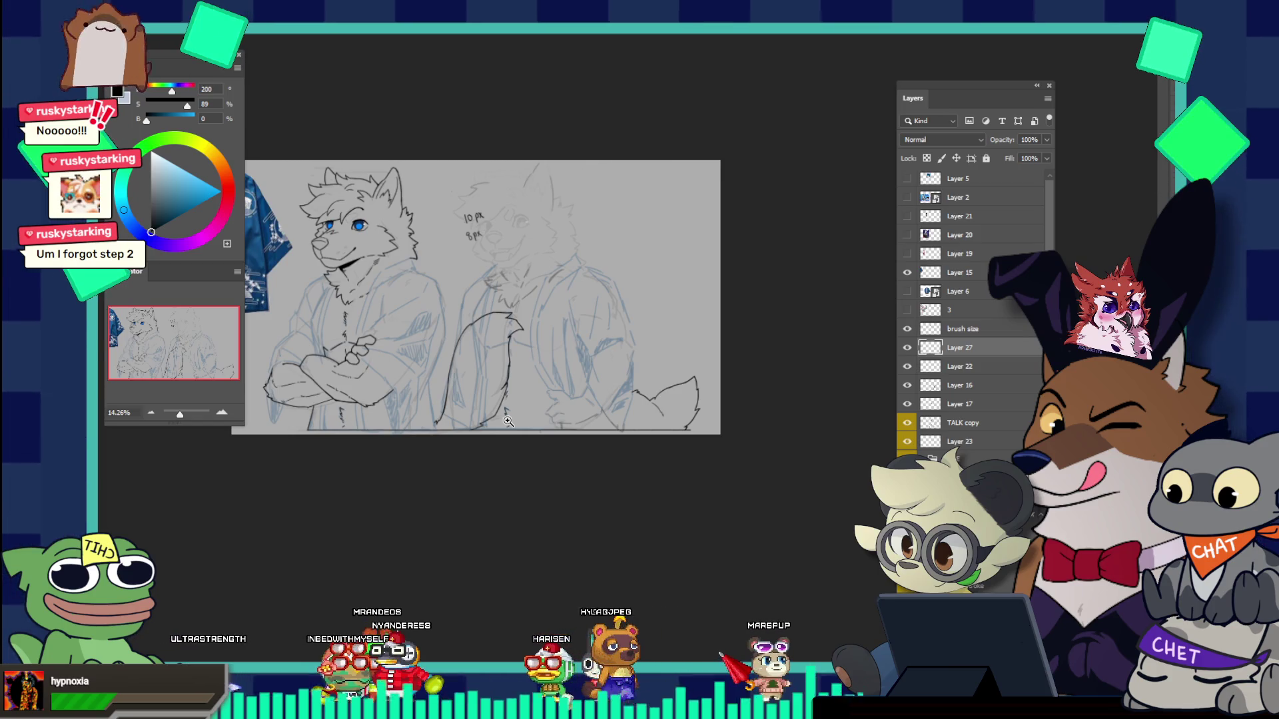
Step: Nudge the tail lineart between the wolves slightly left, then switch to the emote sheet document
click(460, 397)
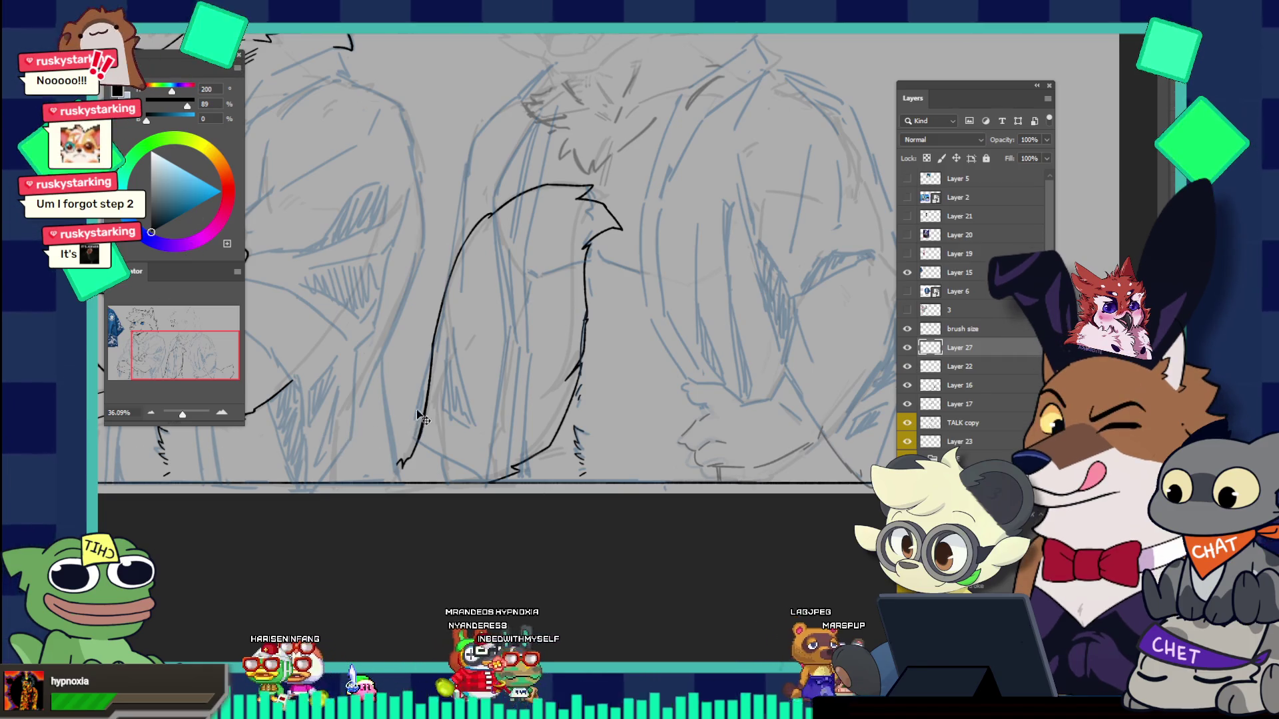
mouse_move(431, 392)
mouse_down()
mouse_move(372, 388)
mouse_move(349, 295)
mouse_move(408, 337)
mouse_up()
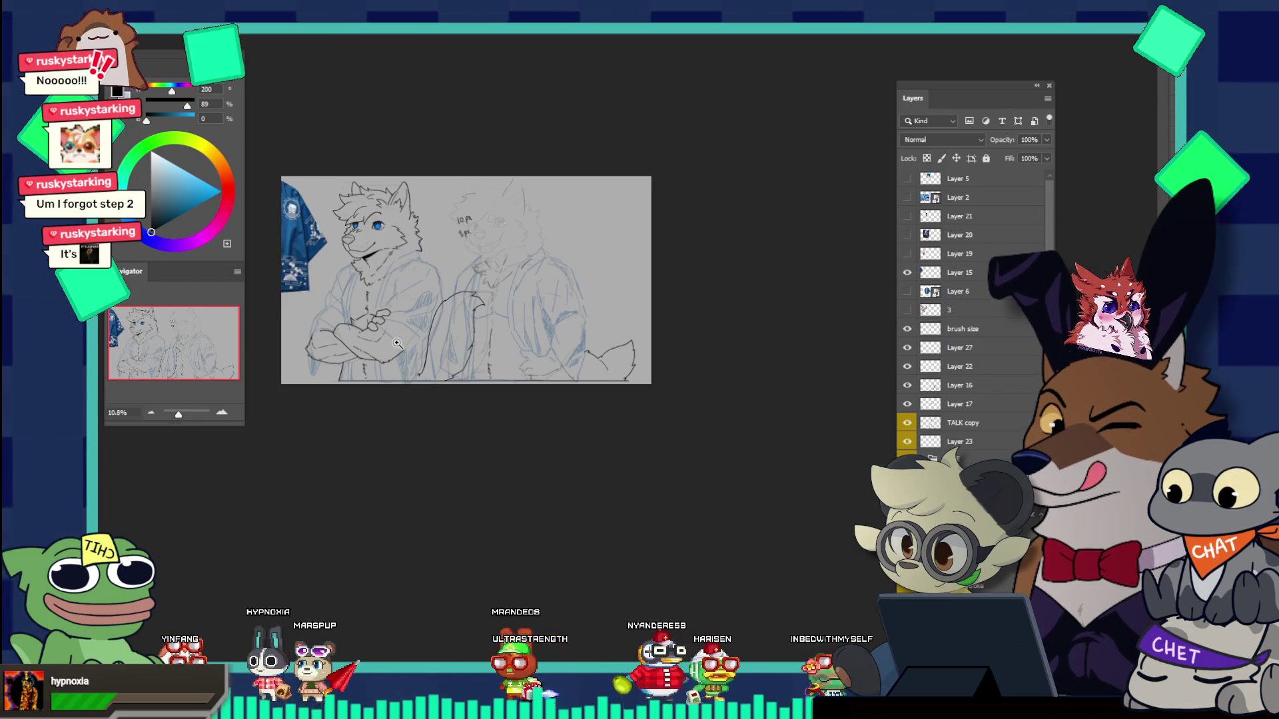
click(241, 38)
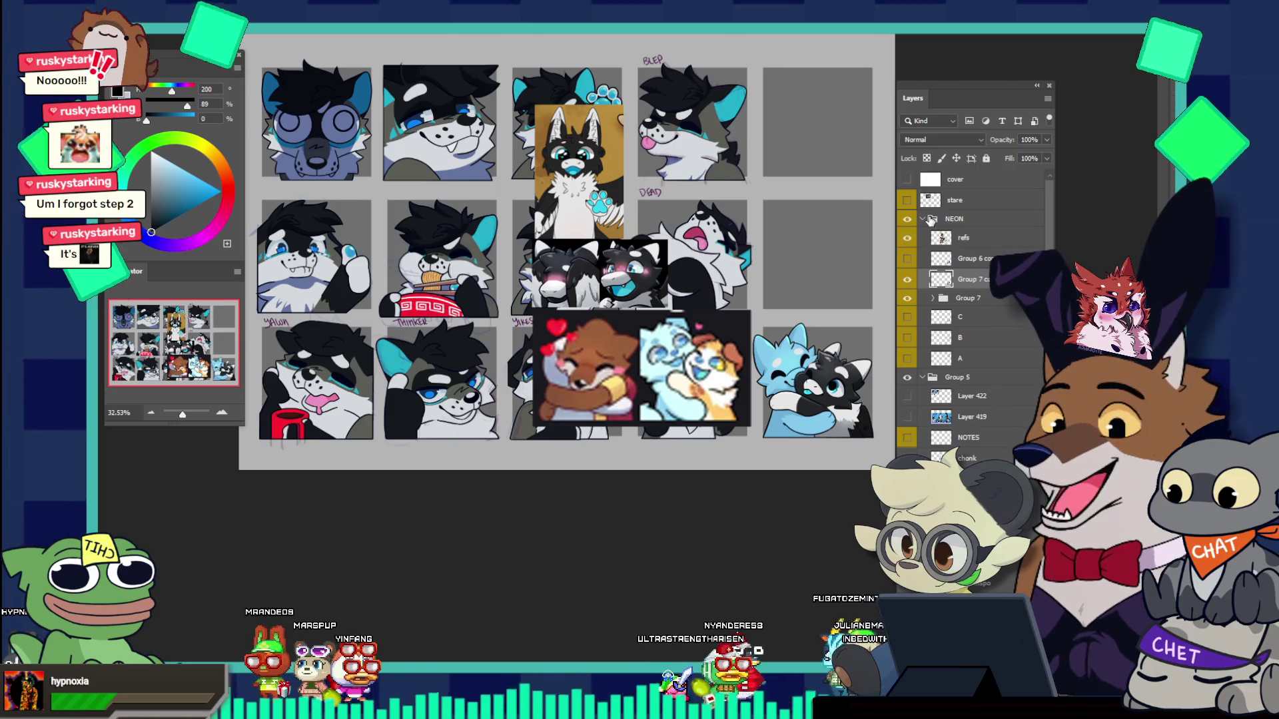
Step: Collapse the NEON group in the Layers panel and turn off its visibility
click(922, 219)
click(907, 219)
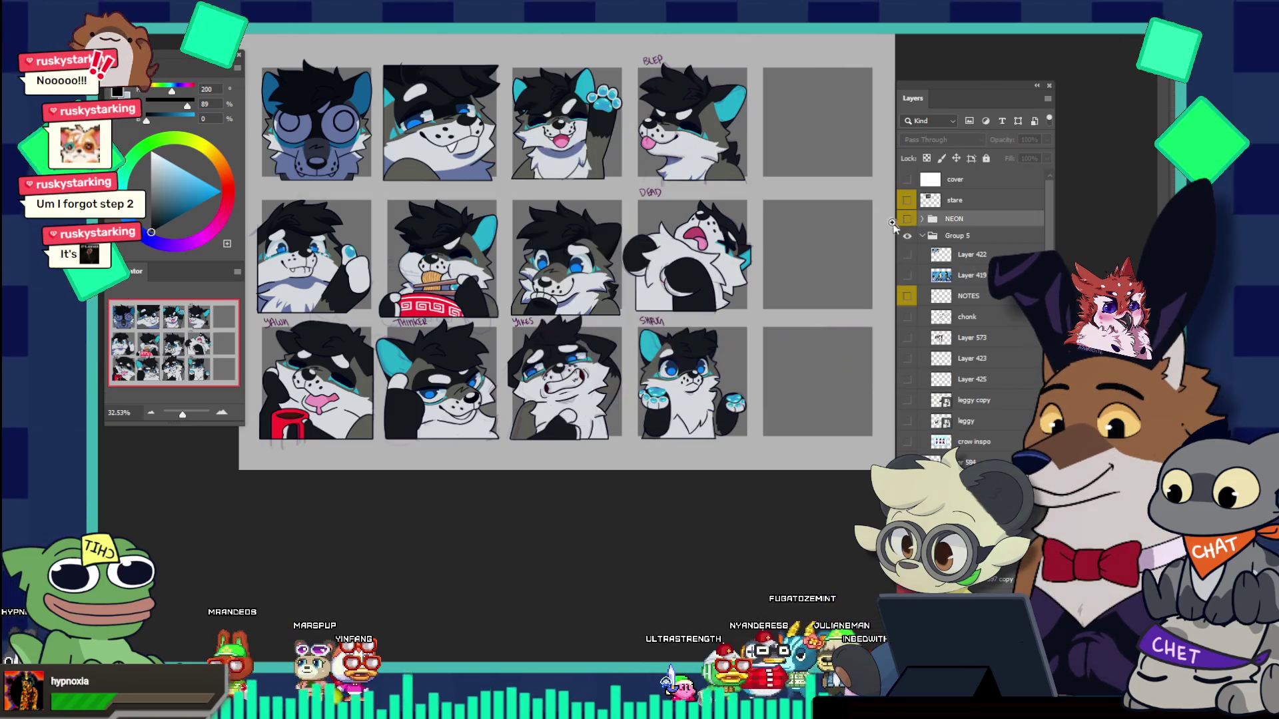